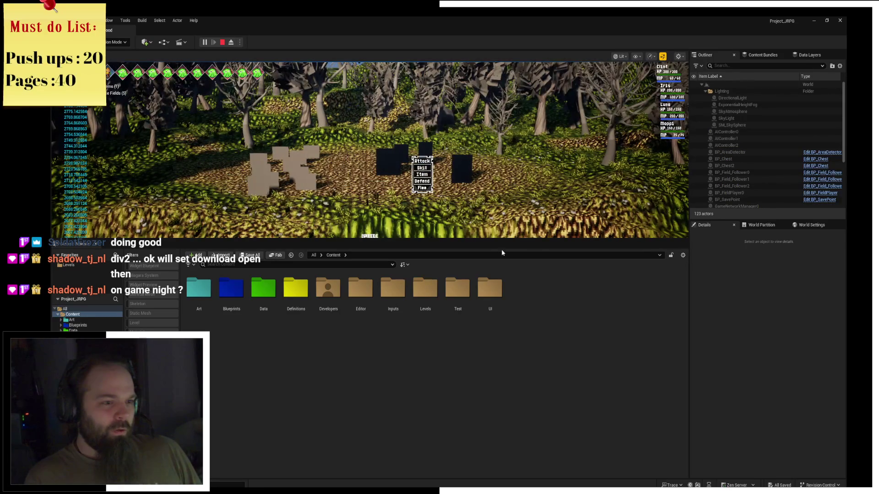
Step: Drag the splitter down so the play-in-editor slime battle fills more of the screen
{"action": "left_click_drag", "start_coordinate": [499, 244], "coordinate": [499, 383]}
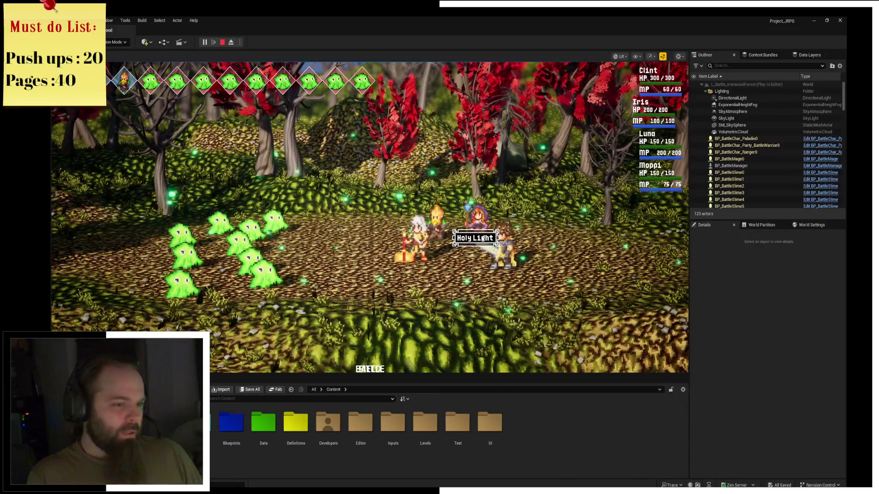
Step: Cast Holy Light on a party member, then have Clint use his fire skill
{"action": "left_click", "coordinate": [483, 238]}
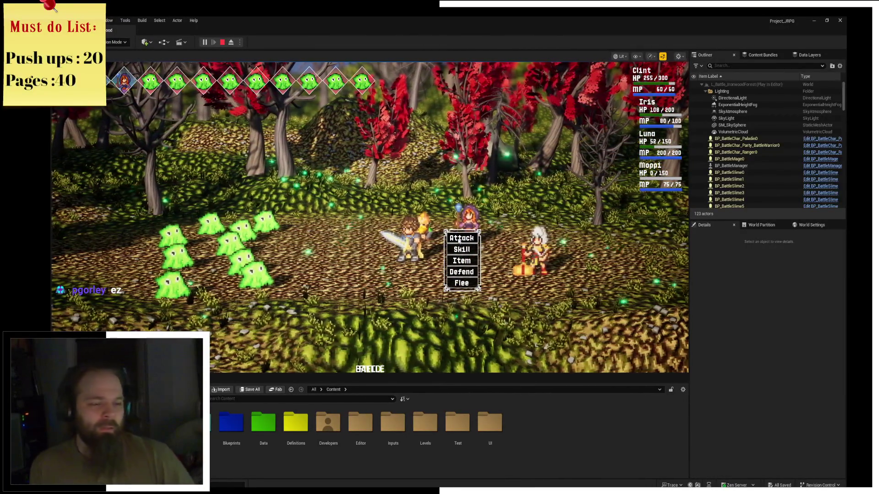
{"action": "left_click", "coordinate": [465, 251]}
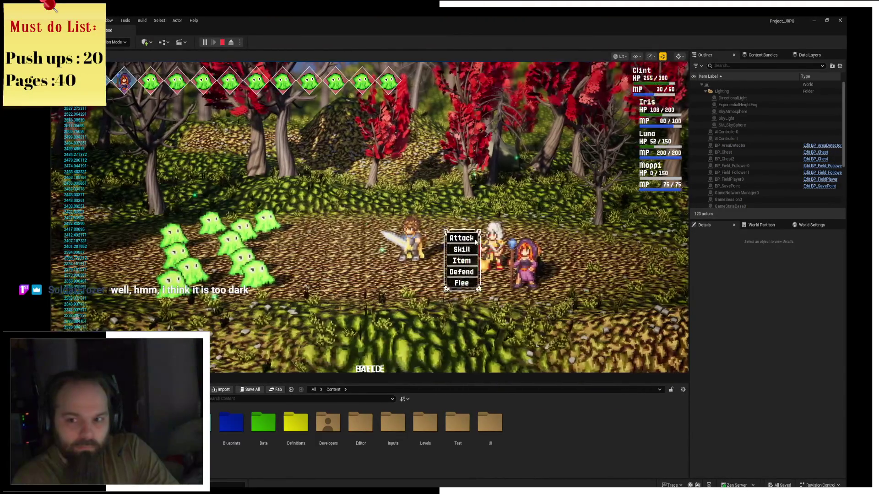
Step: Use a Super Potion on the swordsman, then Cleave all the slimes to win the battle
{"action": "left_click", "coordinate": [478, 239]}
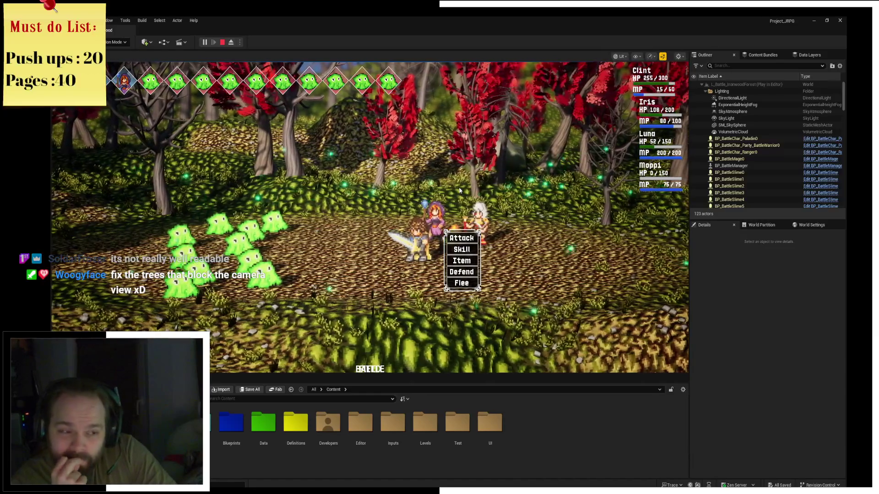
{"action": "left_click", "coordinate": [462, 265]}
{"action": "left_click", "coordinate": [473, 224]}
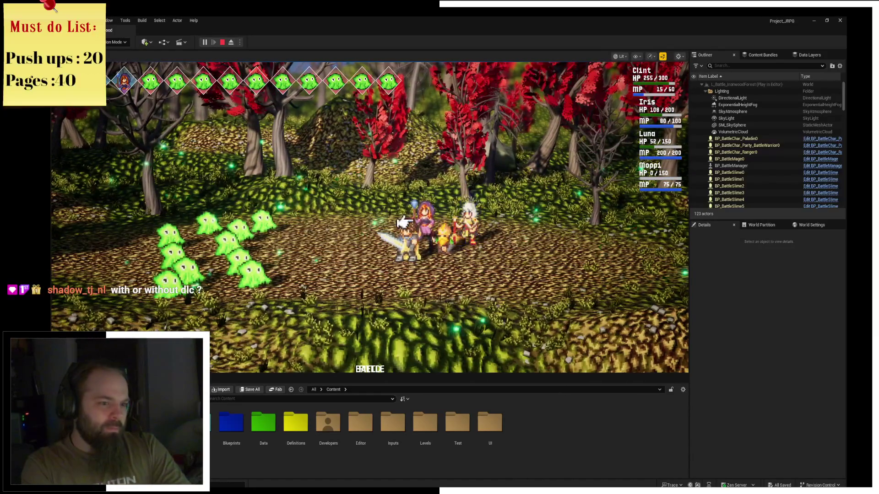
{"action": "left_click", "coordinate": [391, 239]}
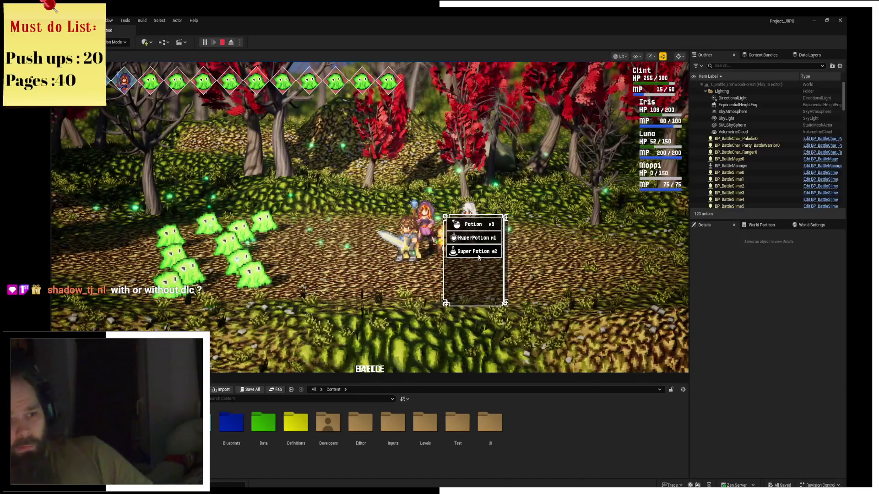
{"action": "left_click", "coordinate": [478, 257]}
{"action": "key", "text": "Up"}
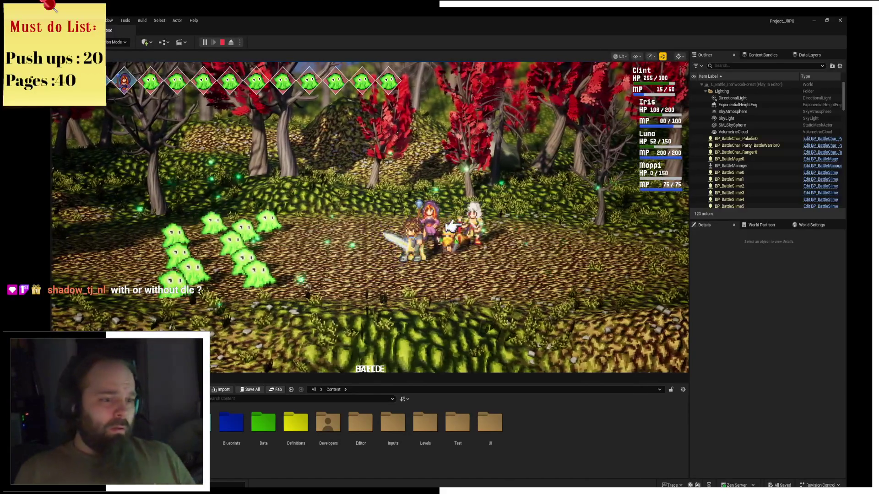
{"action": "key", "text": "Down"}
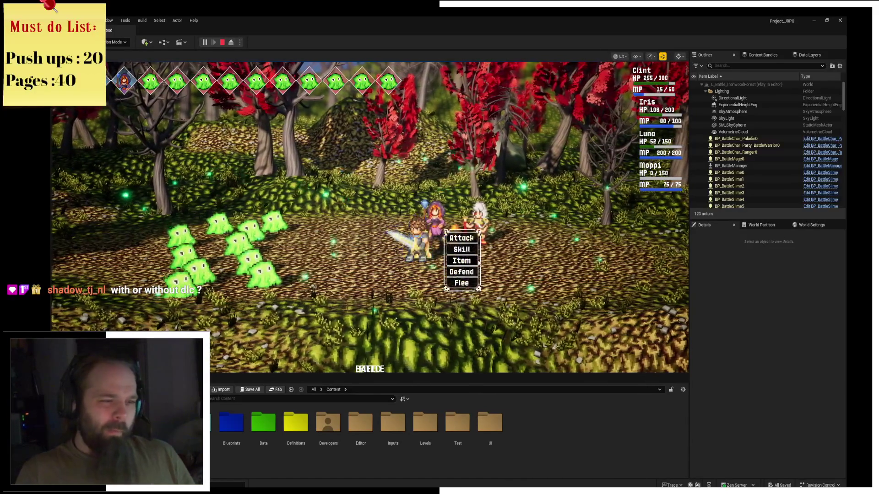
{"action": "left_click", "coordinate": [457, 249]}
{"action": "key", "text": "Return"}
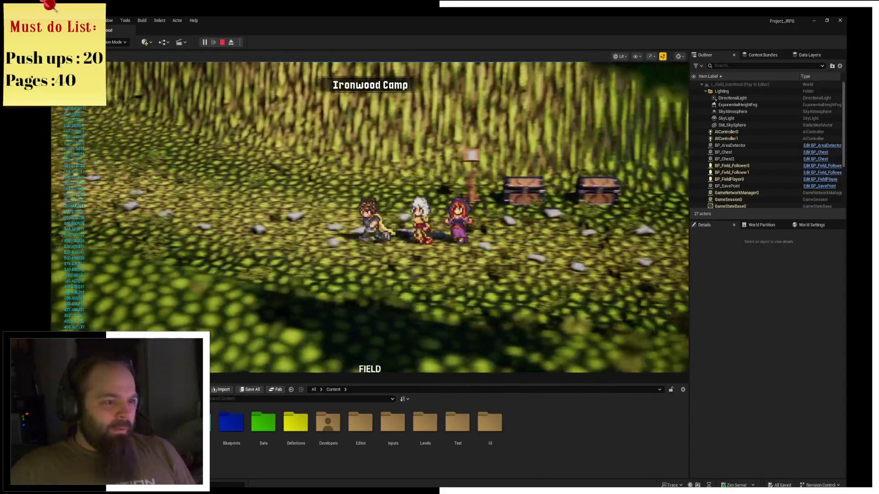
Step: Walk the party right into a wolf and boar battle, open the skill list, then stop the play test
{"action": "key", "text": "d"}
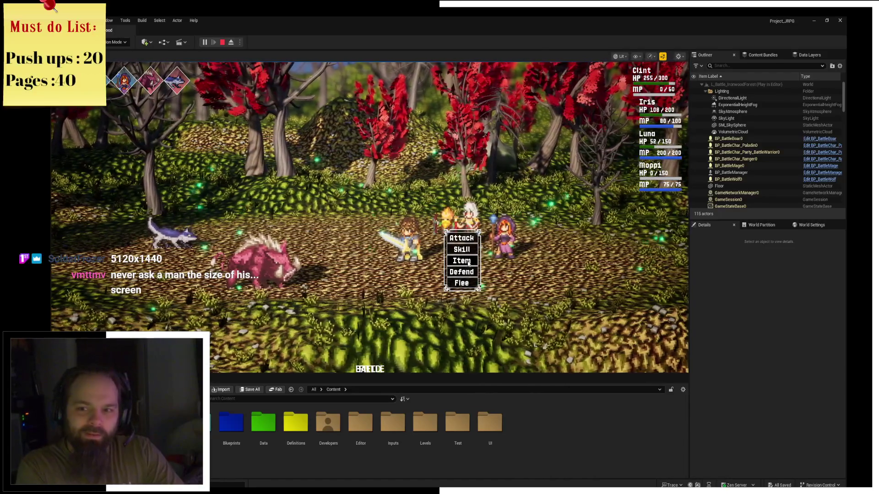
{"action": "left_click", "coordinate": [466, 253]}
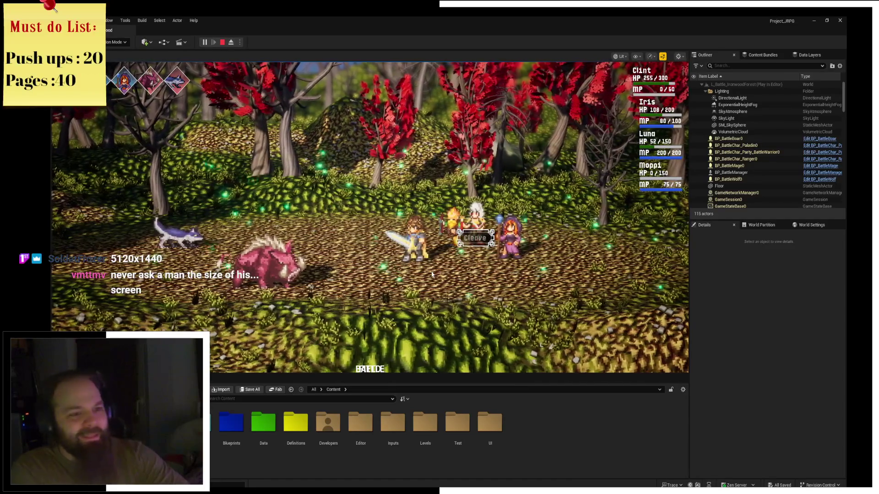
{"action": "left_click", "coordinate": [222, 42]}
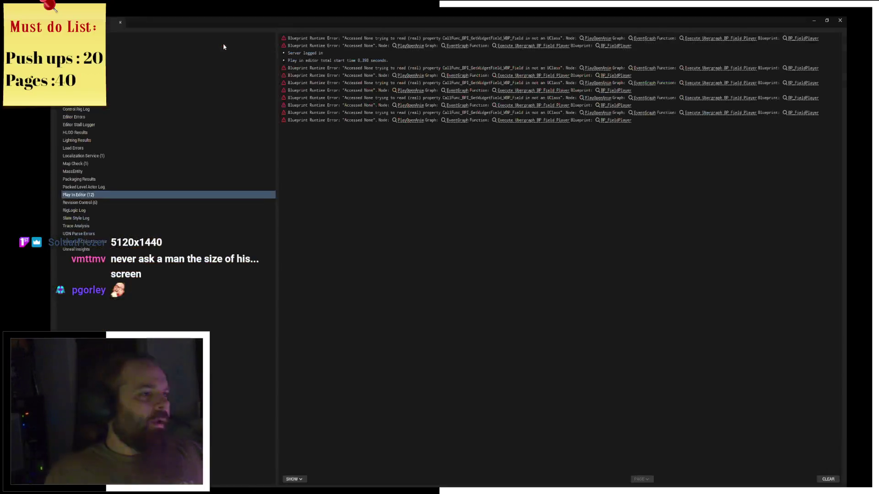
Step: Close the Message Log and fly the camera to look down over the forest
{"action": "left_click", "coordinate": [120, 22]}
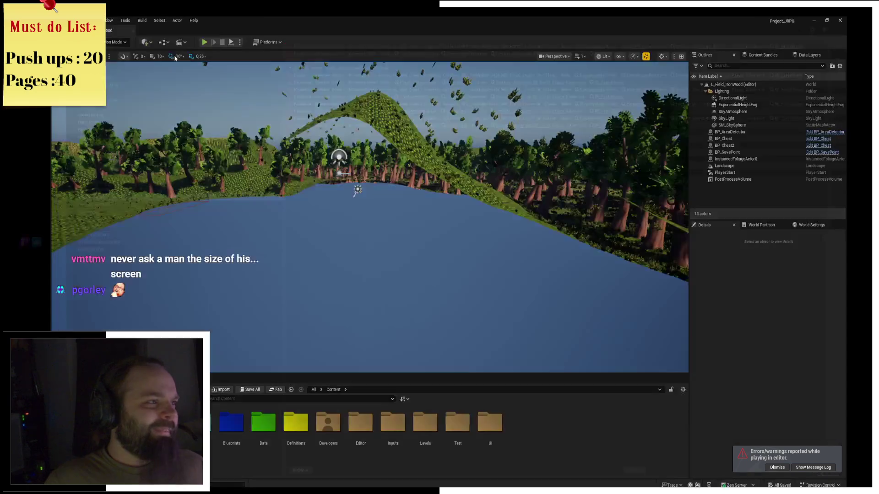
{"action": "left_click_drag", "start_coordinate": [342, 204], "coordinate": [338, 146]}
{"action": "mouse_move", "coordinate": [370, 217]}
{"action": "left_mouse_down"}
{"action": "mouse_move", "coordinate": [370, 261]}
{"action": "mouse_move", "coordinate": [369, 206]}
{"action": "left_mouse_up"}
{"action": "left_click_drag", "start_coordinate": [347, 248], "coordinate": [393, 247]}
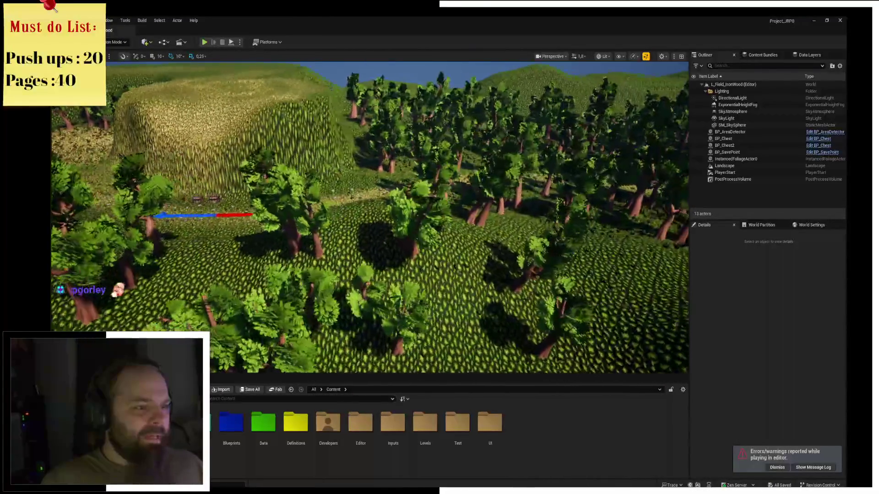
Step: Select the forest foliage and switch the editor mode from Landscape to Foliage
{"action": "left_click", "coordinate": [299, 240]}
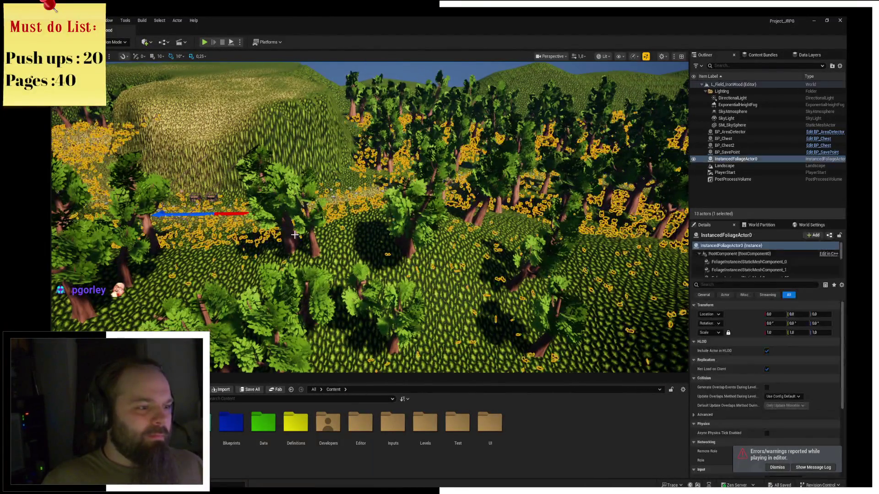
{"action": "left_click", "coordinate": [117, 42]}
{"action": "left_click", "coordinate": [127, 64]}
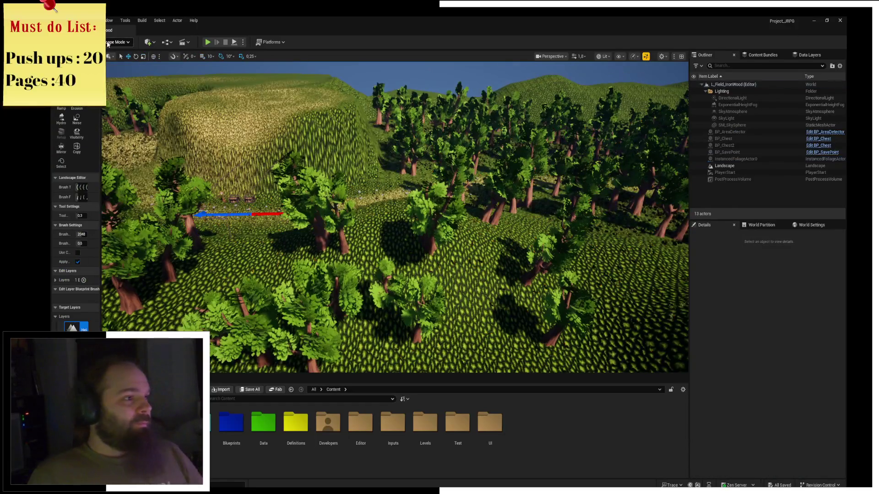
{"action": "left_click", "coordinate": [108, 42]}
{"action": "left_click", "coordinate": [126, 73]}
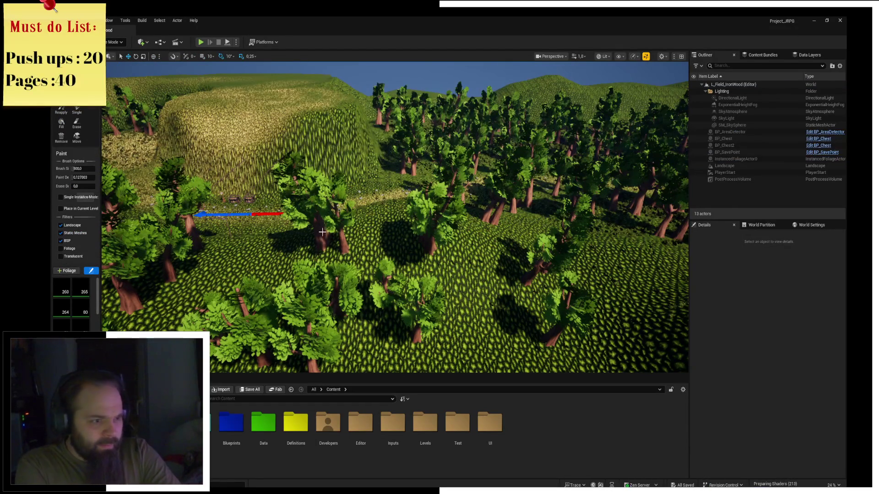
Step: Activate the foliage Erase tool (brush size 500.0, erase density 0.0) and widen the Foliage panel
{"action": "scroll", "coordinate": [322, 232], "scroll_direction": "up", "scroll_amount": 8}
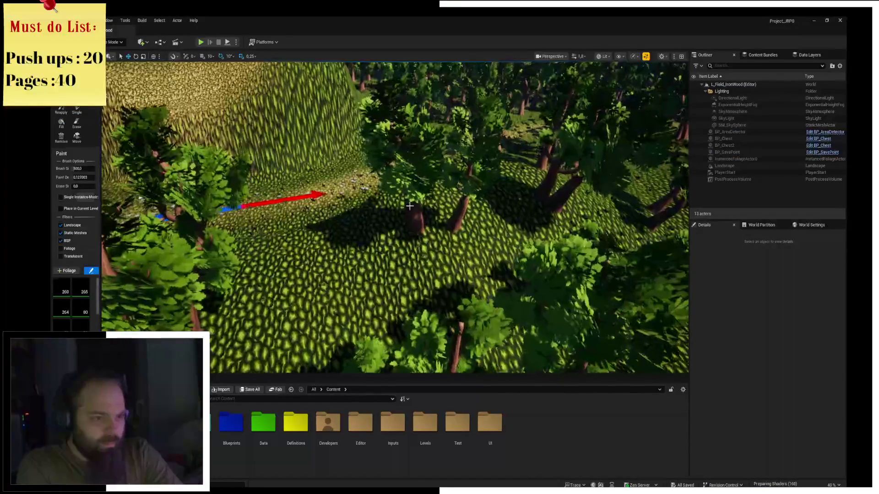
{"action": "scroll", "coordinate": [409, 207], "scroll_direction": "up", "scroll_amount": 6}
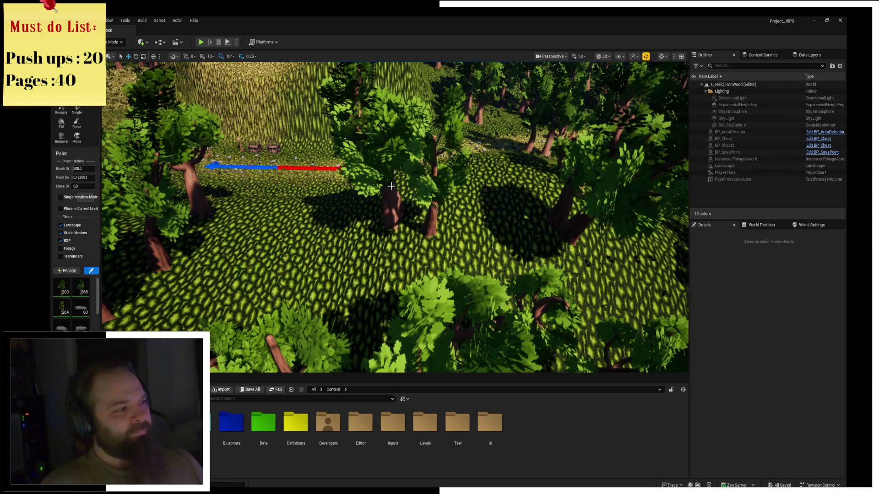
{"action": "left_click", "coordinate": [77, 123]}
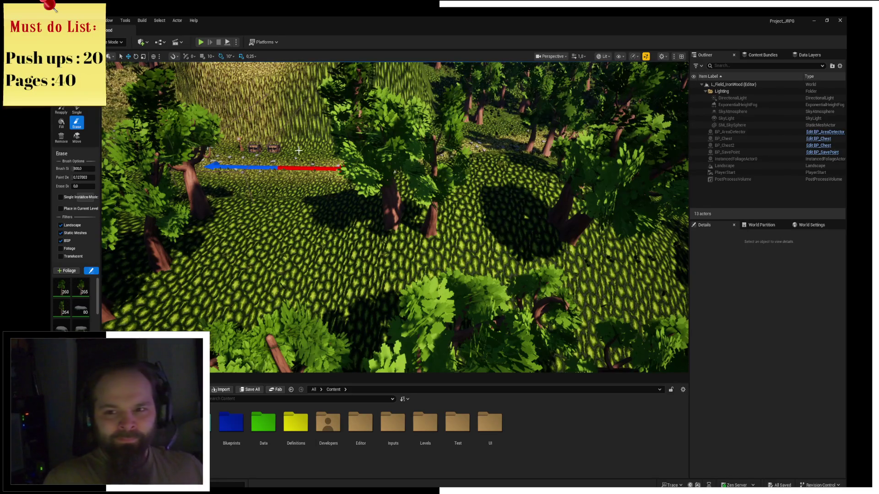
{"action": "scroll", "coordinate": [298, 150], "scroll_direction": "down", "scroll_amount": 5}
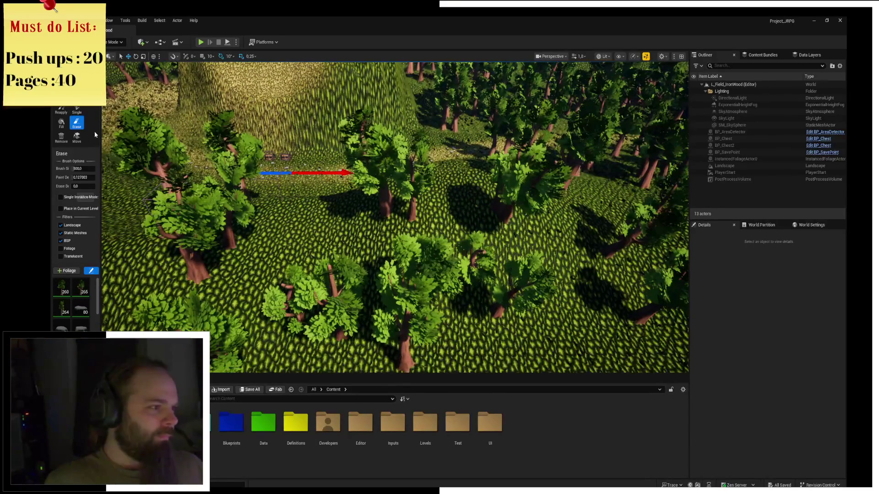
{"action": "left_click_drag", "start_coordinate": [101, 135], "coordinate": [227, 142]}
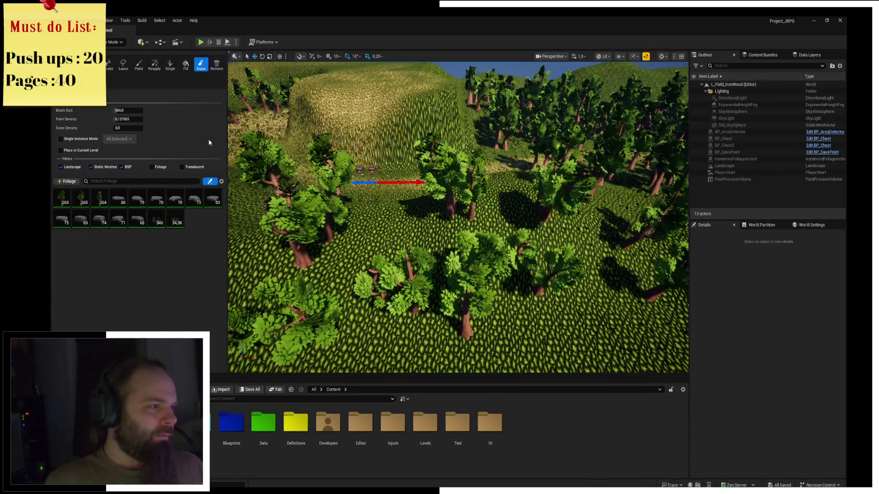
Step: Toggle the foliage tool between Paint and Erase, ending on Paint with brush size 500.0
{"action": "left_click", "coordinate": [139, 64]}
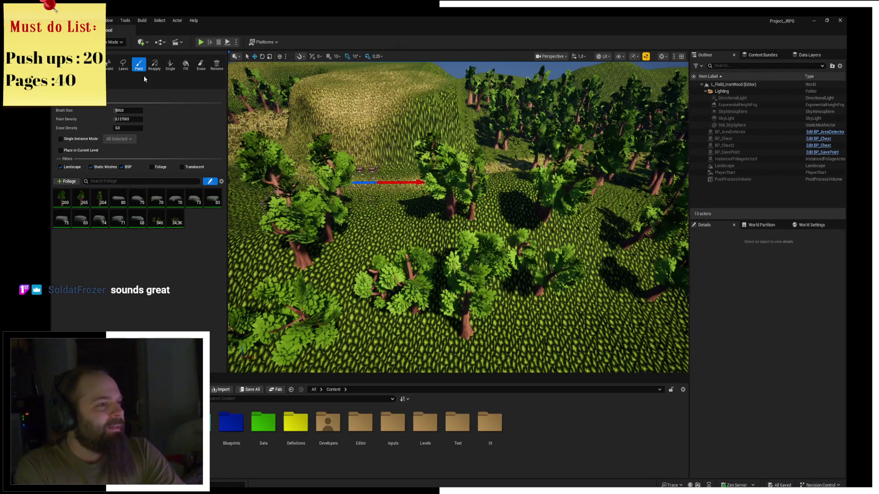
{"action": "left_click", "coordinate": [201, 64]}
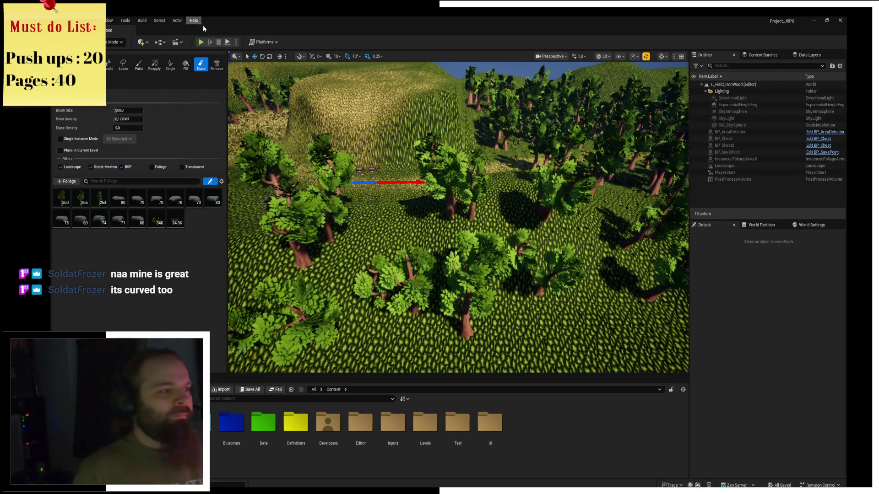
{"action": "left_click", "coordinate": [142, 71]}
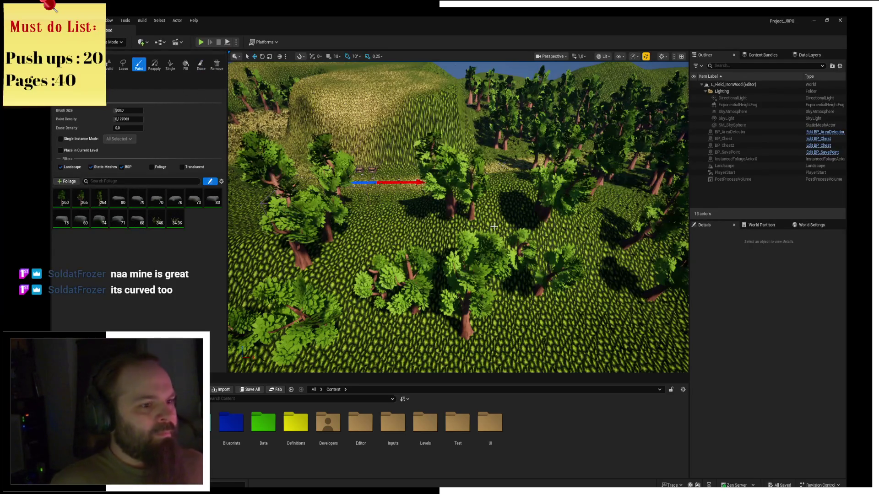
Step: Reselect the Erase tool and dismiss the Mode list without changing mode
{"action": "scroll", "coordinate": [479, 210], "scroll_direction": "up", "scroll_amount": 5}
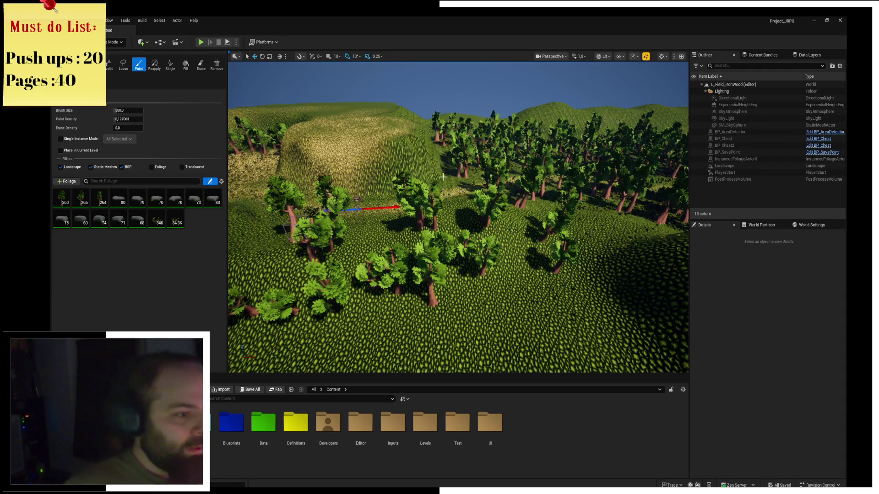
{"action": "scroll", "coordinate": [392, 188], "scroll_direction": "down", "scroll_amount": 10}
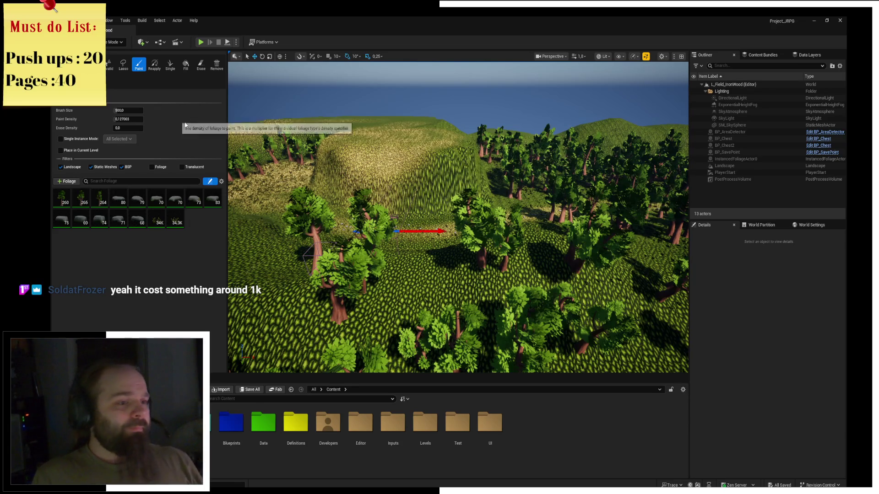
{"action": "scroll", "coordinate": [447, 178], "scroll_direction": "up", "scroll_amount": 10}
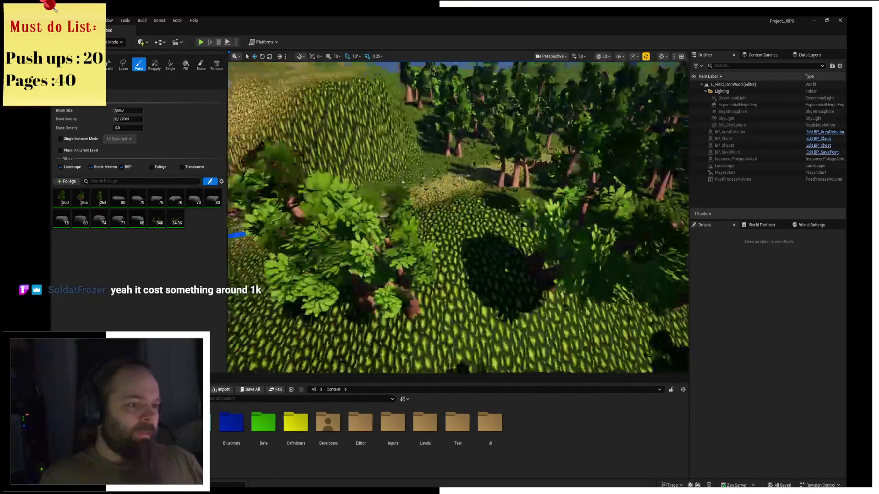
{"action": "scroll", "coordinate": [399, 174], "scroll_direction": "down", "scroll_amount": 3}
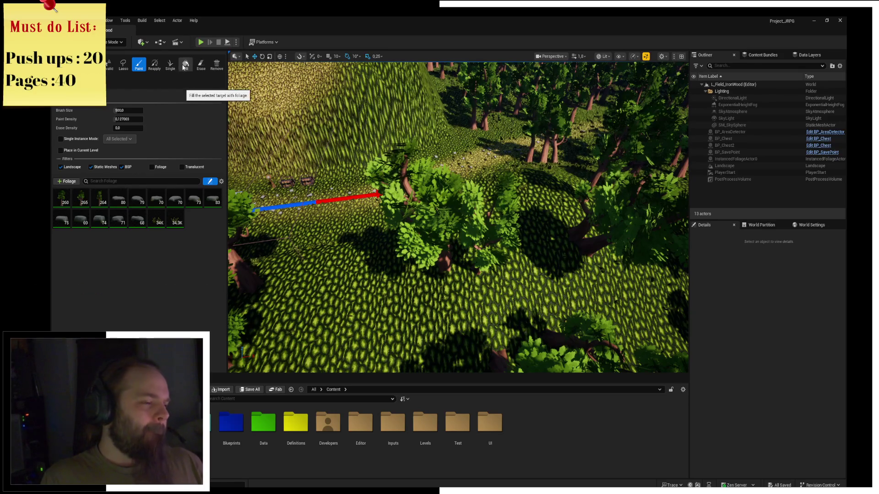
{"action": "left_click", "coordinate": [199, 68]}
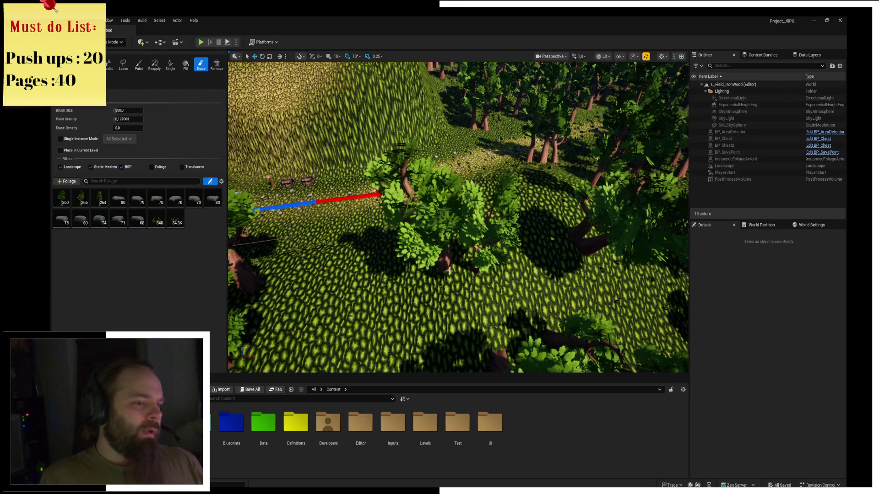
{"action": "left_click", "coordinate": [108, 43]}
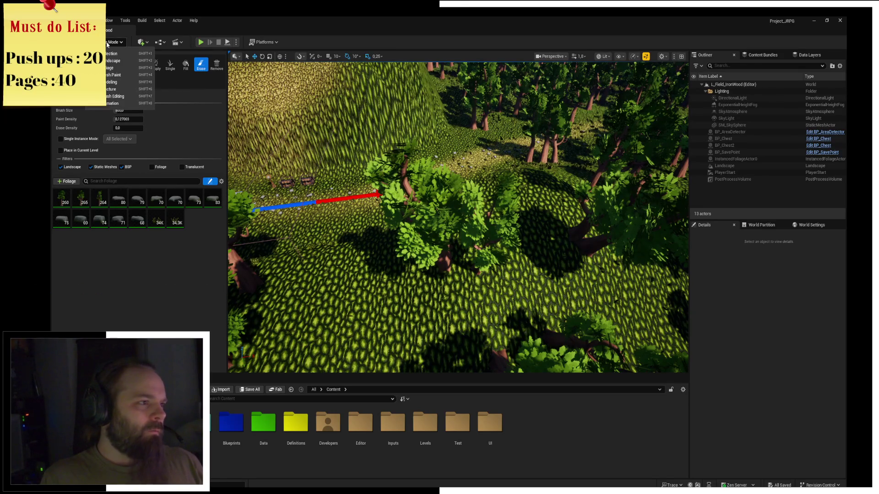
{"action": "left_click", "coordinate": [379, 214]}
Step: Put away the Erase tool and select all 16 foliage types to view their shared settings
{"action": "scroll", "coordinate": [438, 236], "scroll_direction": "down", "scroll_amount": 5}
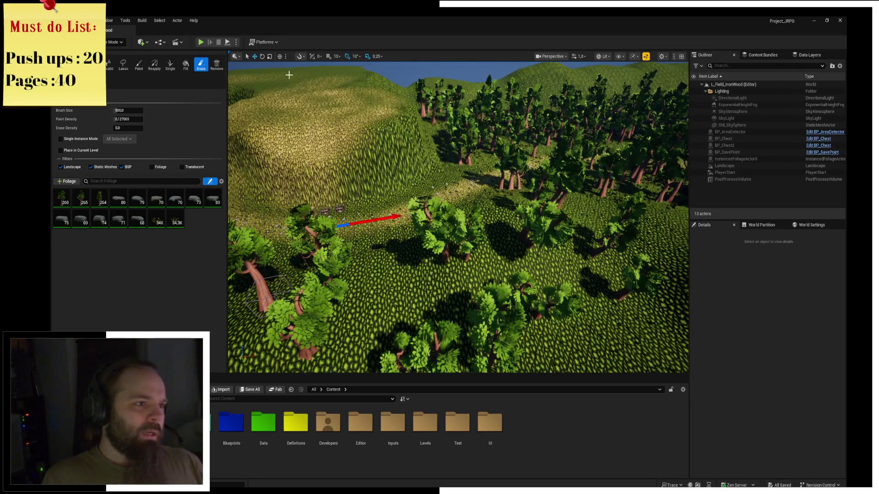
{"action": "key", "text": "Escape"}
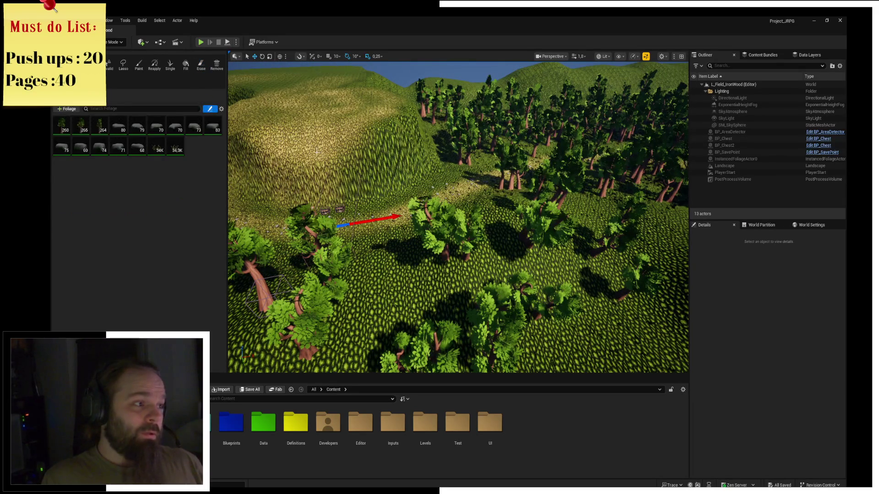
{"action": "left_click", "coordinate": [84, 123]}
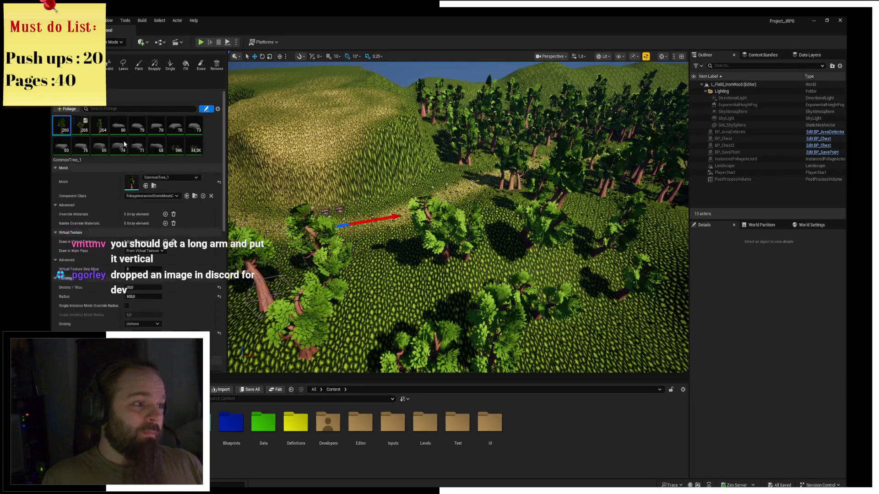
{"action": "key", "text": "ctrl+a"}
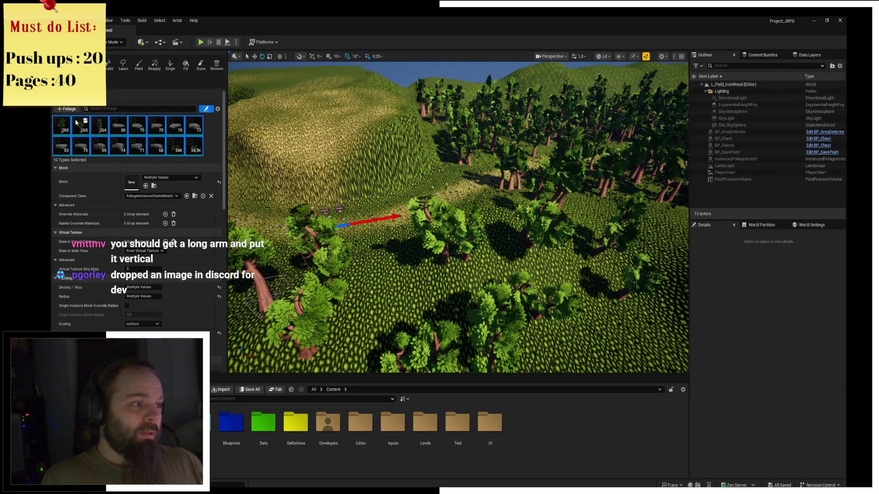
Step: Adjust the palette selection until only the first three tree types are selected, sharing density 350.0
{"action": "left_click", "coordinate": [58, 121]}
{"action": "left_click", "coordinate": [61, 130]}
{"action": "left_click", "coordinate": [102, 132], "text": "shift"}
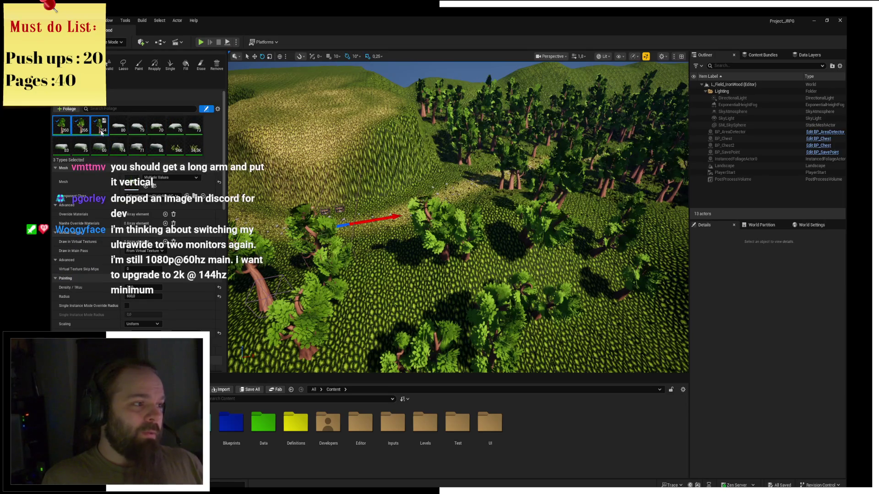
{"action": "left_click", "coordinate": [118, 126]}
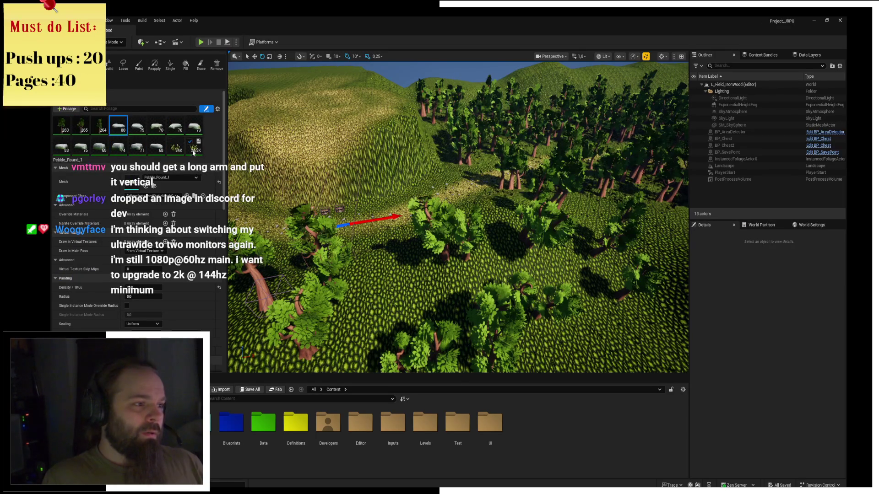
{"action": "left_click", "coordinate": [194, 146], "text": "shift"}
{"action": "left_click", "coordinate": [100, 126]}
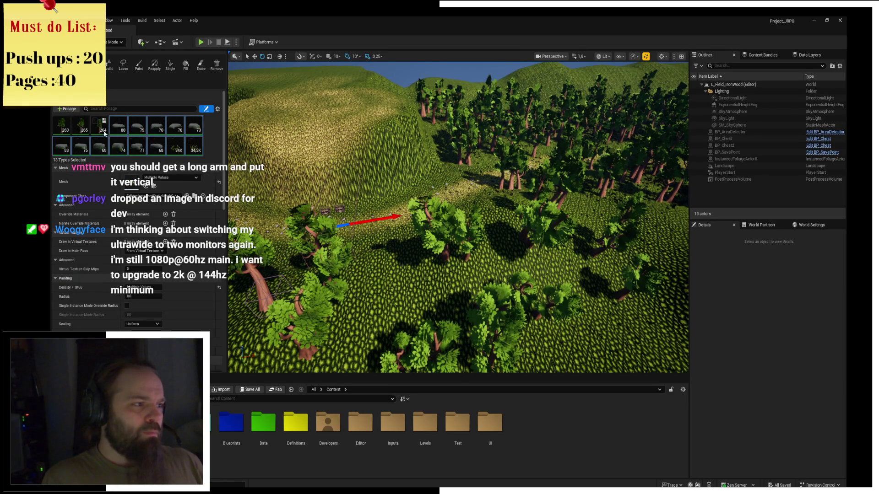
{"action": "left_click", "coordinate": [66, 127], "text": "shift"}
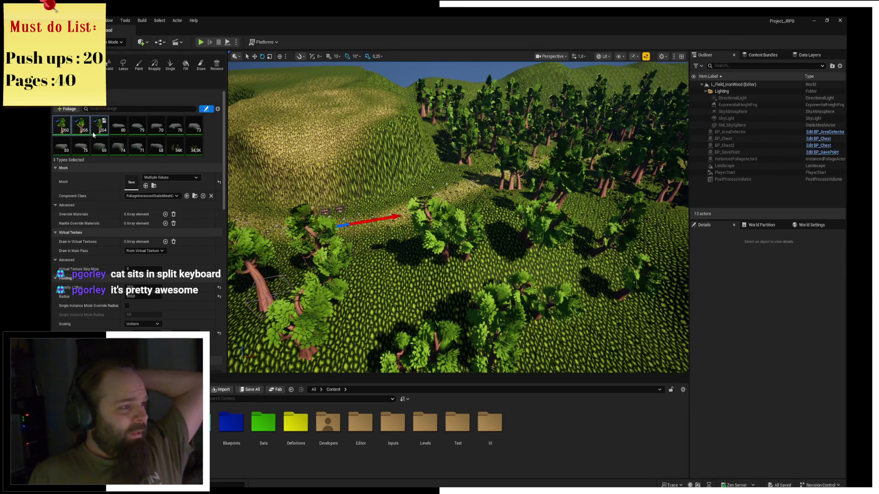
Step: Switch to the Erase tool and erase a patch of trees near the hill
{"action": "left_click", "coordinate": [201, 64]}
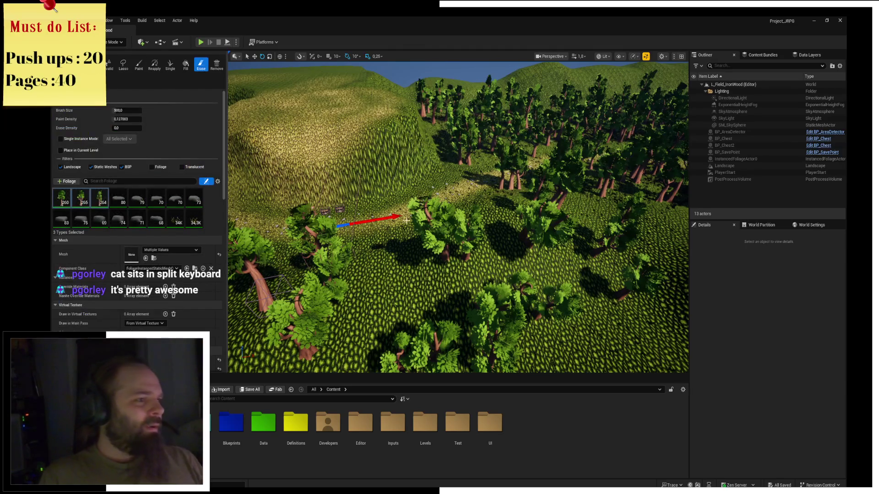
{"action": "mouse_move", "coordinate": [449, 266]}
{"action": "left_mouse_down"}
{"action": "mouse_move", "coordinate": [428, 274]}
{"action": "mouse_move", "coordinate": [415, 259]}
{"action": "left_mouse_up"}
{"action": "key", "text": "w"}
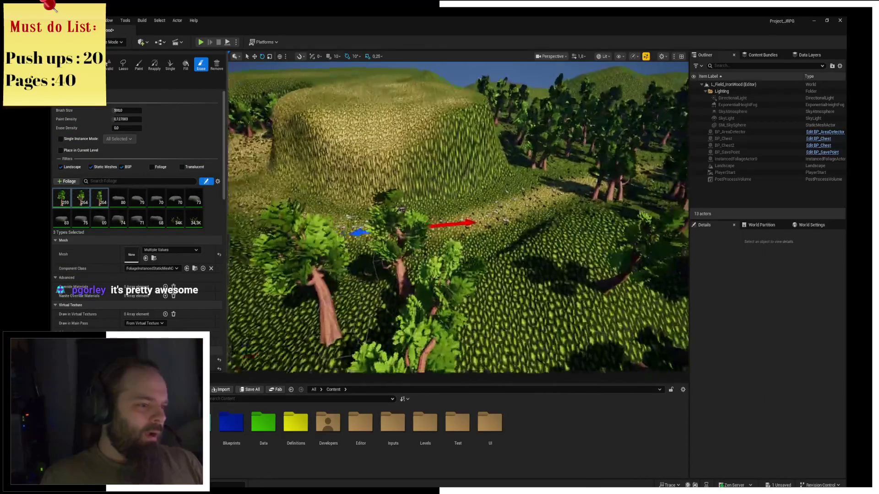
{"action": "key", "text": "s"}
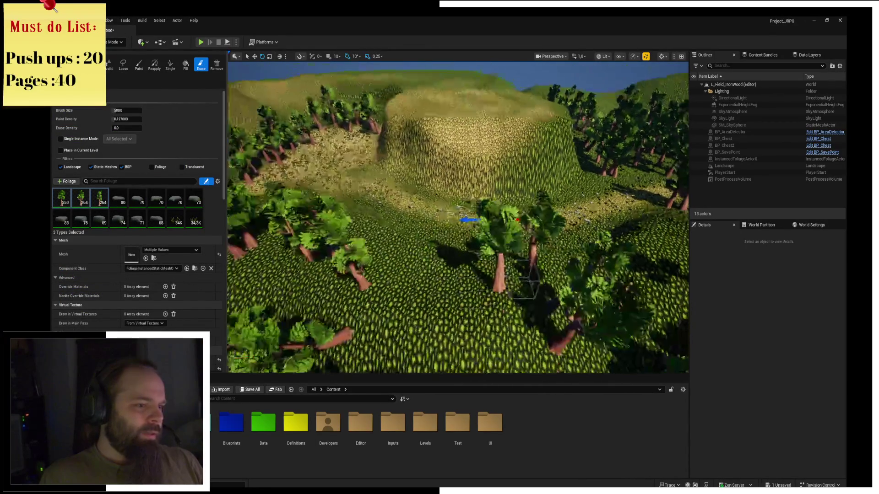
{"action": "key", "text": "w"}
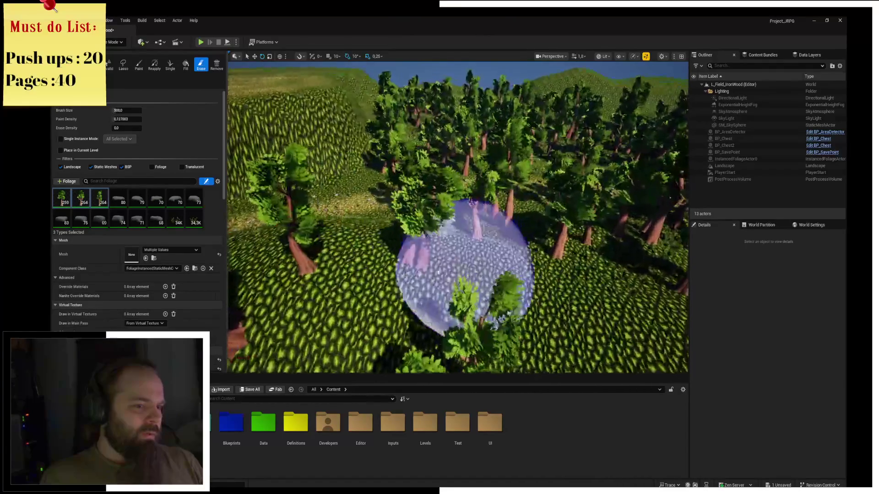
Step: Shrink the brush to about 260 and erase single trees around the clearing and path
{"action": "left_click_drag", "start_coordinate": [127, 110], "coordinate": [115, 111]}
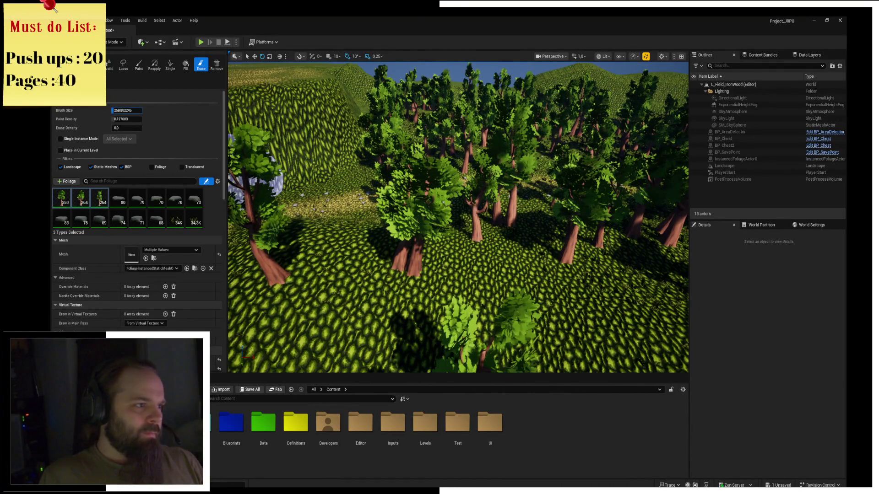
{"action": "left_click", "coordinate": [364, 255]}
{"action": "key", "text": "w"}
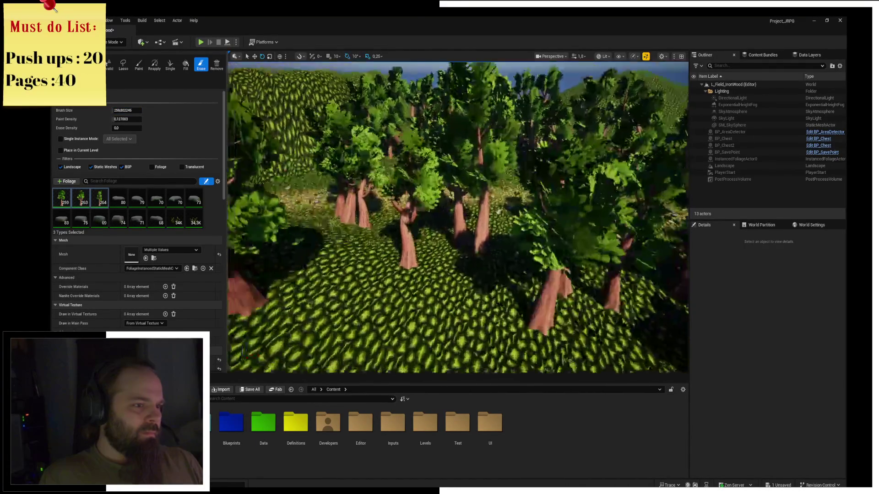
{"action": "left_click", "coordinate": [476, 245]}
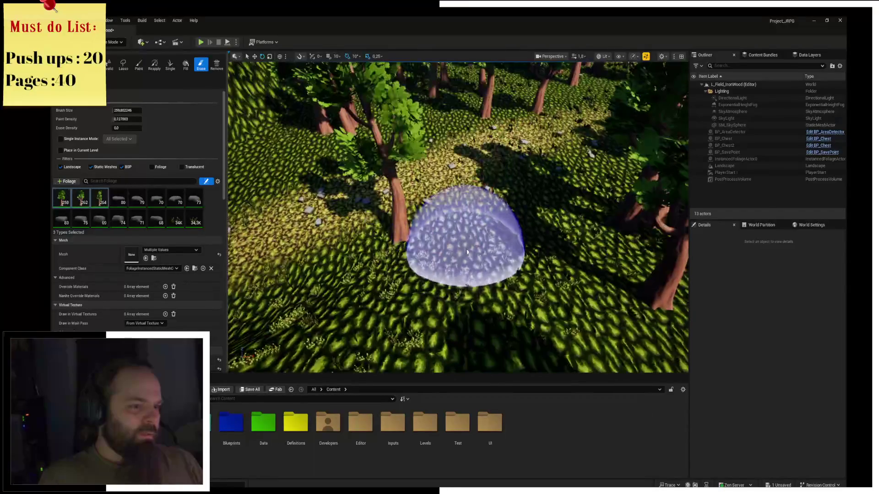
{"action": "key", "text": "s"}
{"action": "key", "text": "e"}
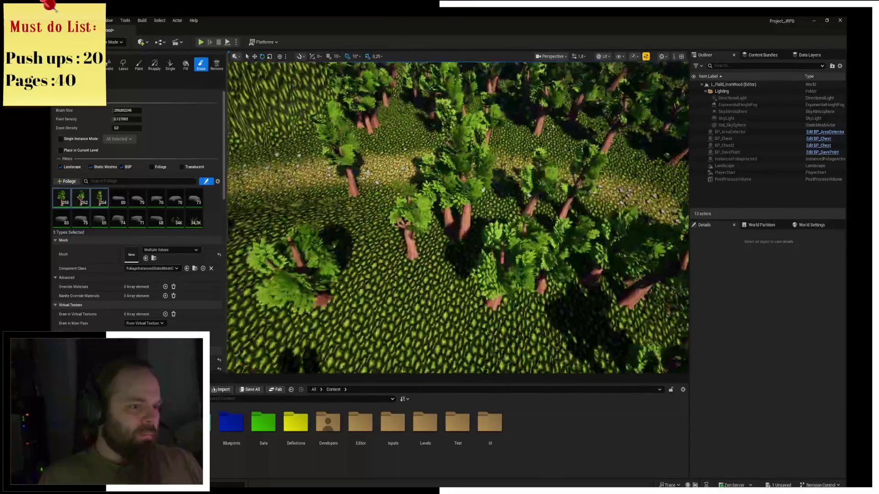
{"action": "left_click", "coordinate": [472, 222]}
{"action": "key", "text": "e"}
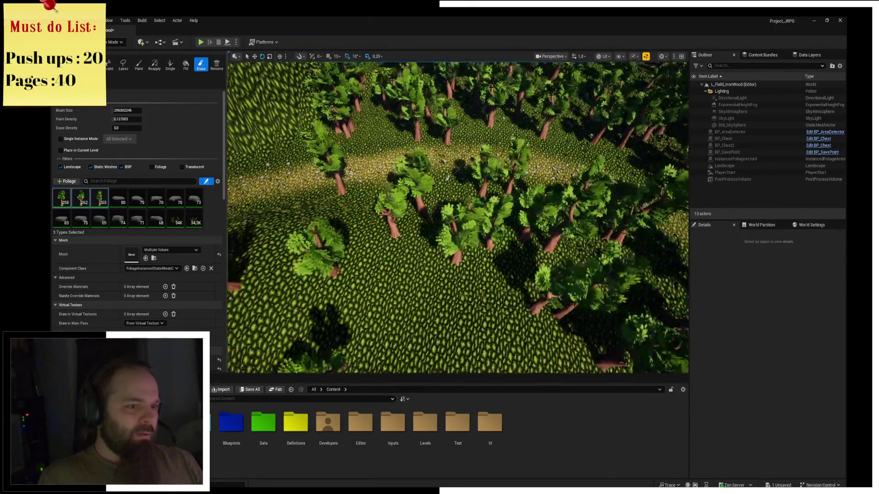
{"action": "left_click", "coordinate": [539, 233]}
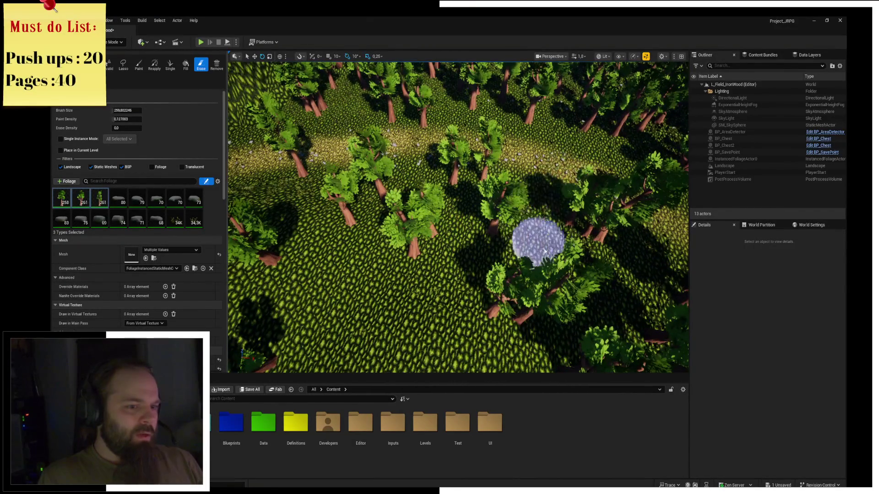
{"action": "key", "text": "w"}
{"action": "left_click", "coordinate": [534, 244]}
{"action": "key", "text": "w"}
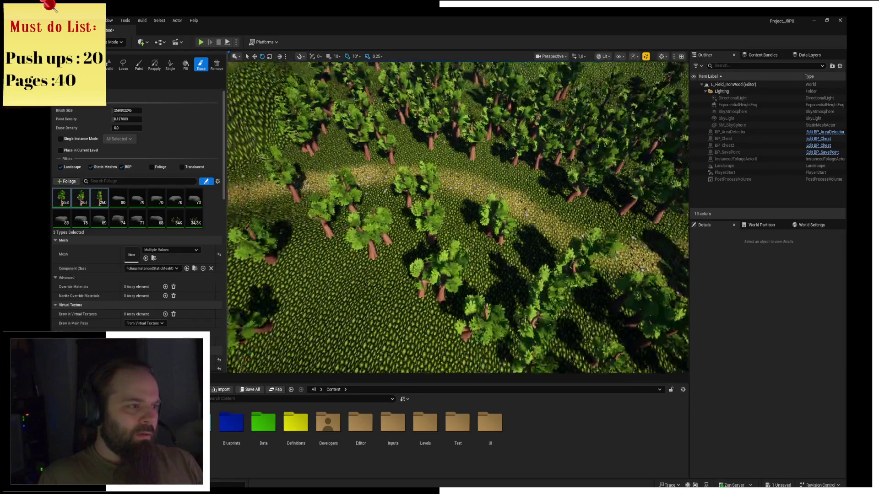
Step: Undo an oversized 1250-unit erase, erase two trees with a 173-unit brush, and start play-testing
{"action": "left_click_drag", "start_coordinate": [123, 110], "coordinate": [138, 111]}
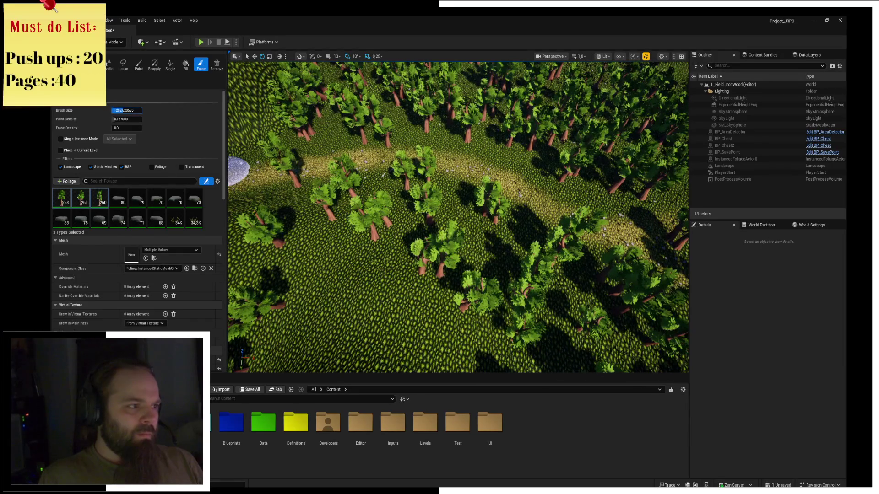
{"action": "left_click", "coordinate": [437, 244]}
{"action": "key", "text": "ctrl+z"}
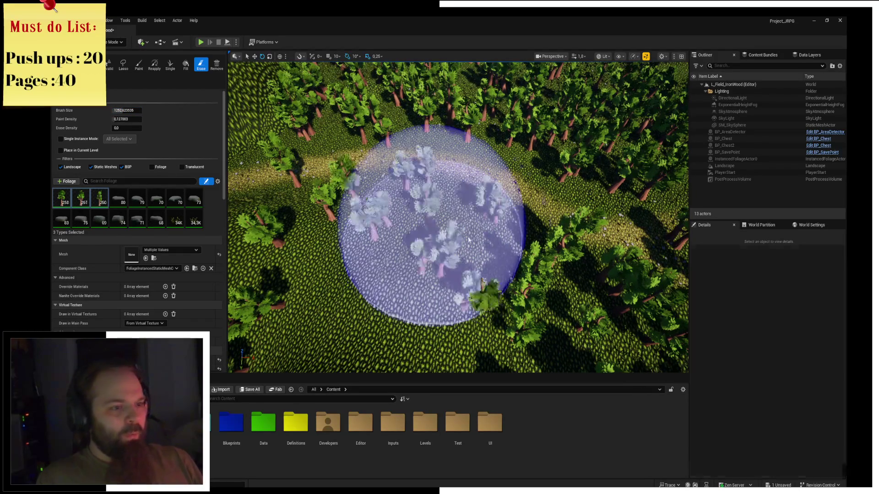
{"action": "left_click_drag", "start_coordinate": [123, 110], "coordinate": [112, 110]}
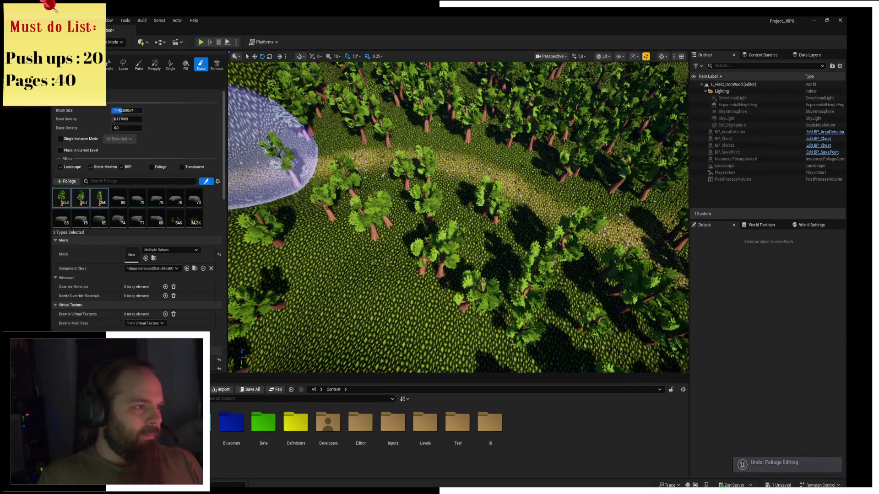
{"action": "left_click", "coordinate": [500, 229]}
{"action": "left_click", "coordinate": [448, 271]}
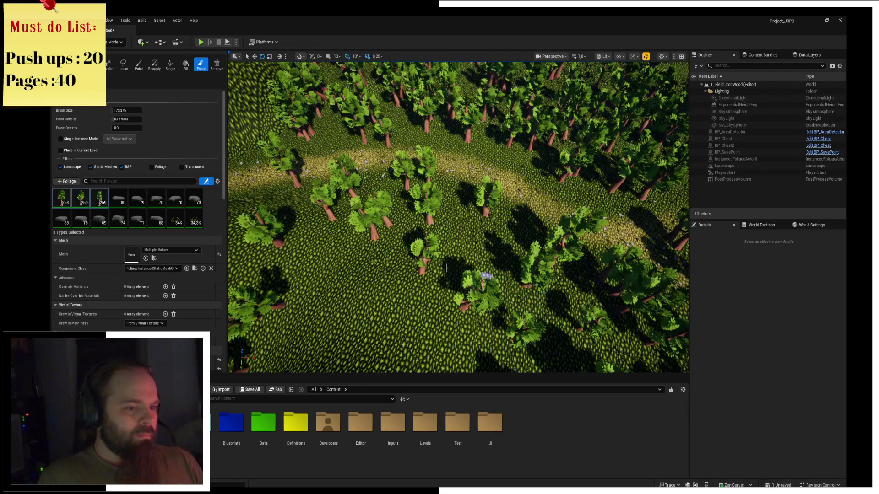
{"action": "left_click", "coordinate": [203, 43]}
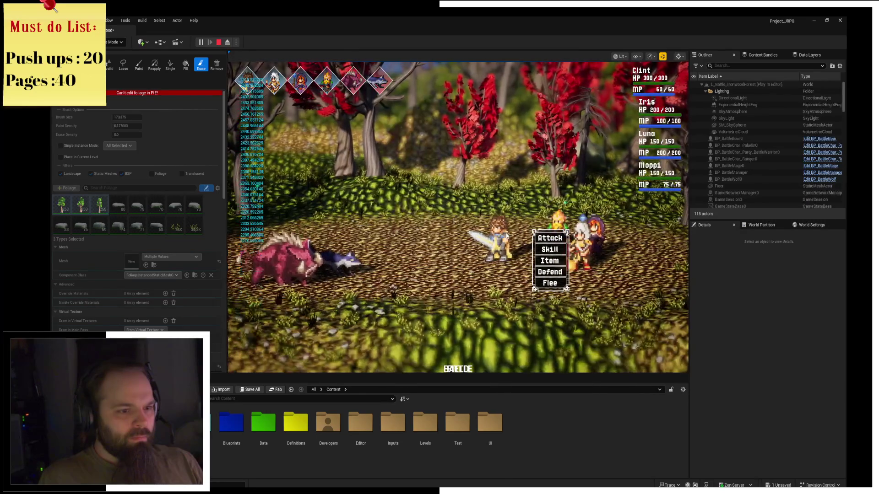
Step: Use the Cleave skill, then Slash-attack the boar and target it again in the battle
{"action": "left_click", "coordinate": [571, 240]}
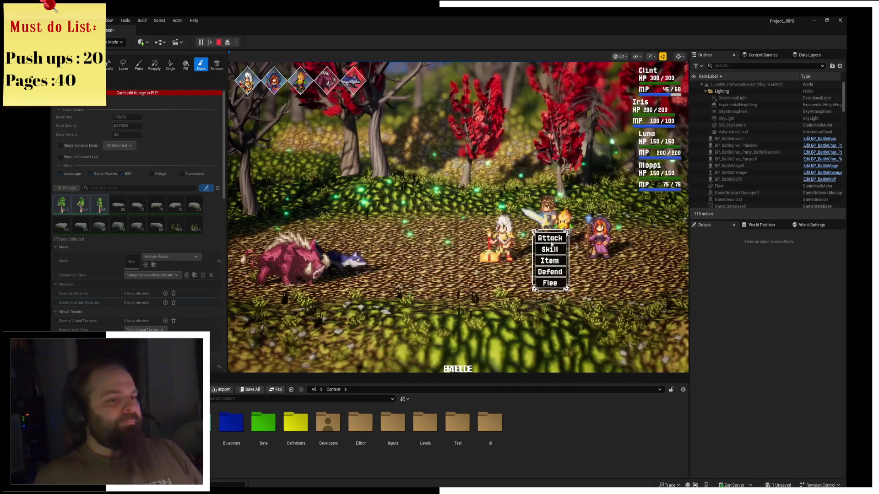
{"action": "left_click", "coordinate": [549, 238]}
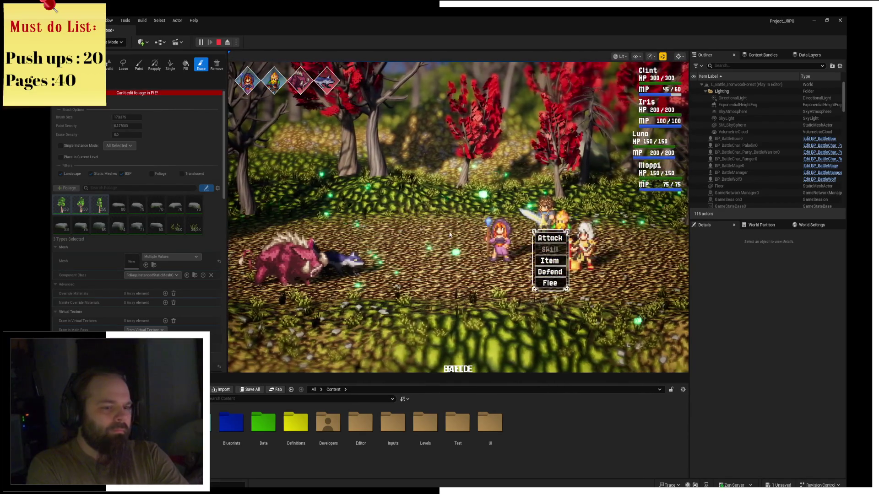
{"action": "key", "text": "Return"}
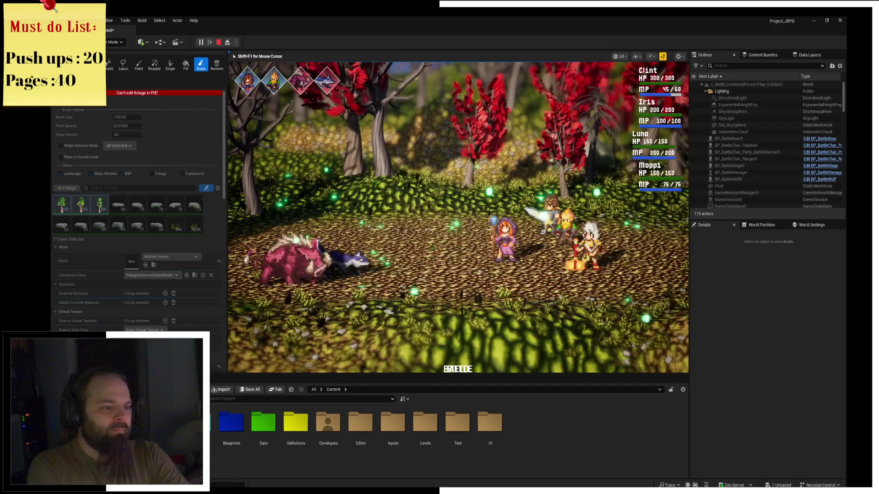
{"action": "key", "text": "alt+Tab"}
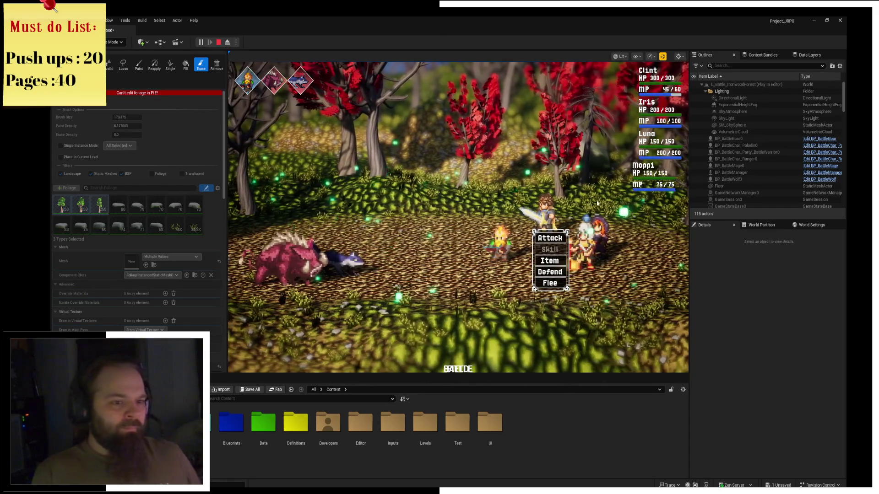
{"action": "left_click", "coordinate": [552, 241]}
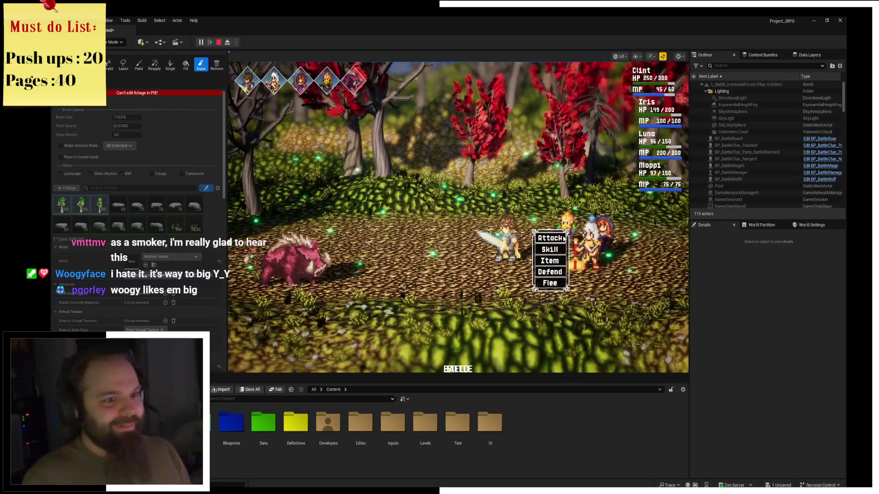
Step: Attack the boar to win the battle and leave the VICTORY screen for the field
{"action": "left_click", "coordinate": [541, 261]}
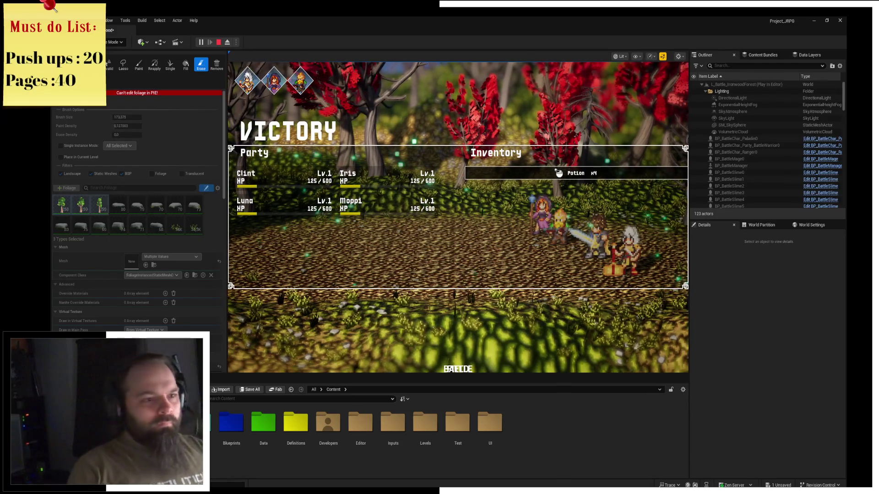
{"action": "left_click", "coordinate": [682, 240]}
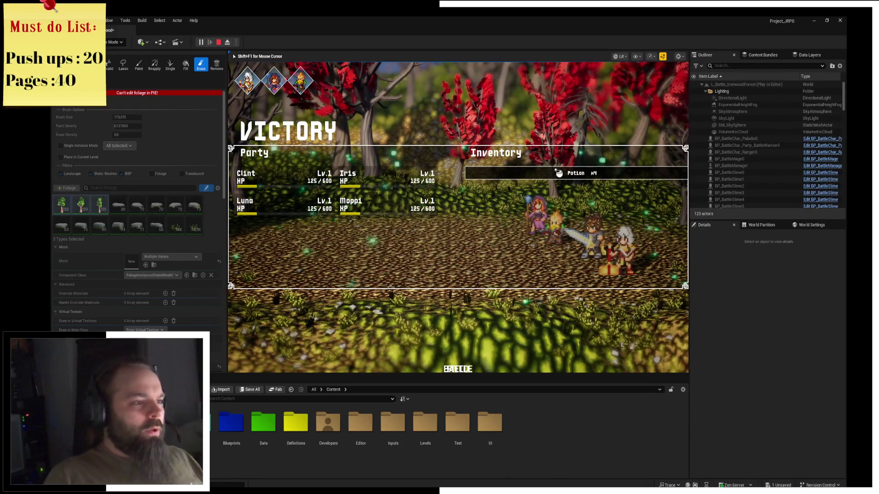
{"action": "key", "text": "Return"}
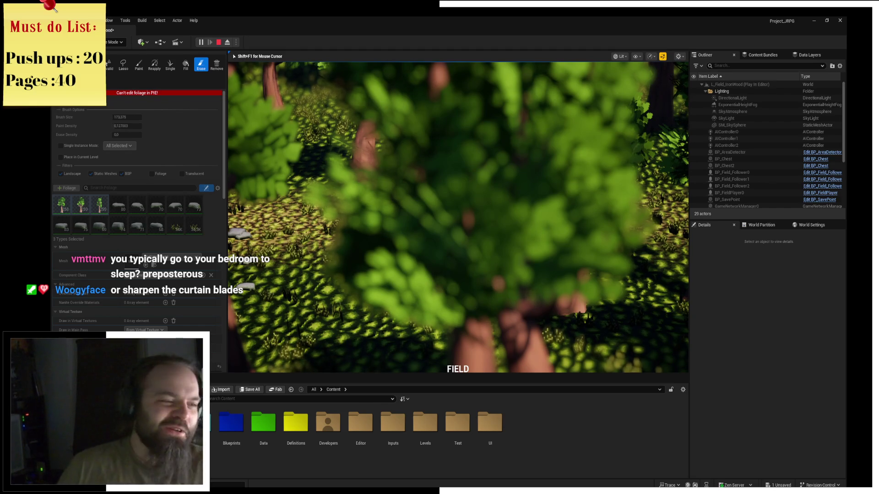
Step: Stop the Play In Editor session with Esc, bringing up the Message Log errors
{"action": "key", "text": "alt+Tab"}
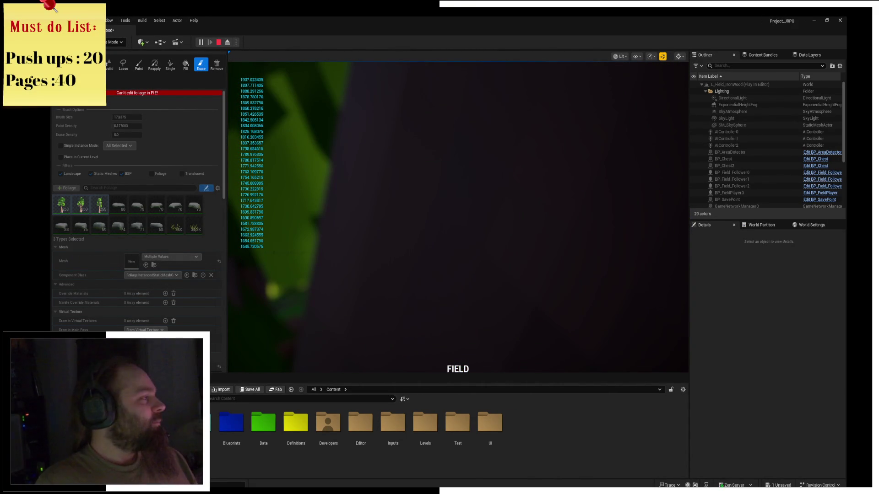
{"action": "left_click", "coordinate": [319, 204]}
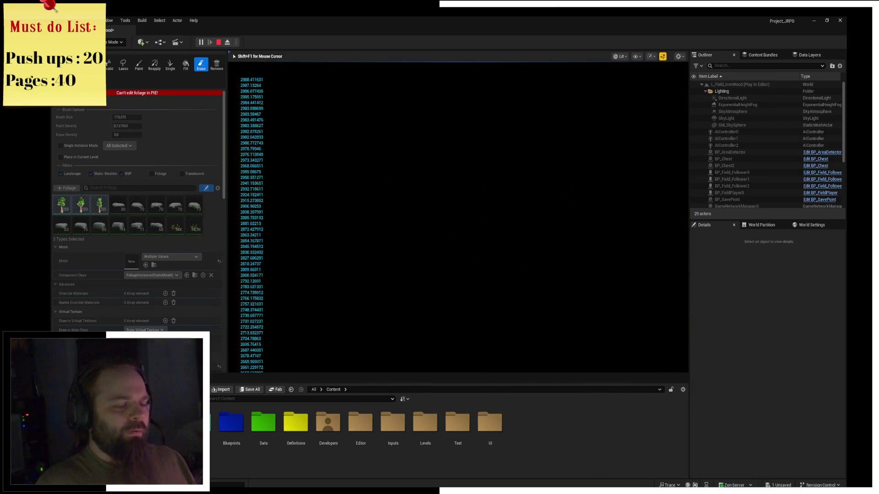
{"action": "key", "text": "Escape"}
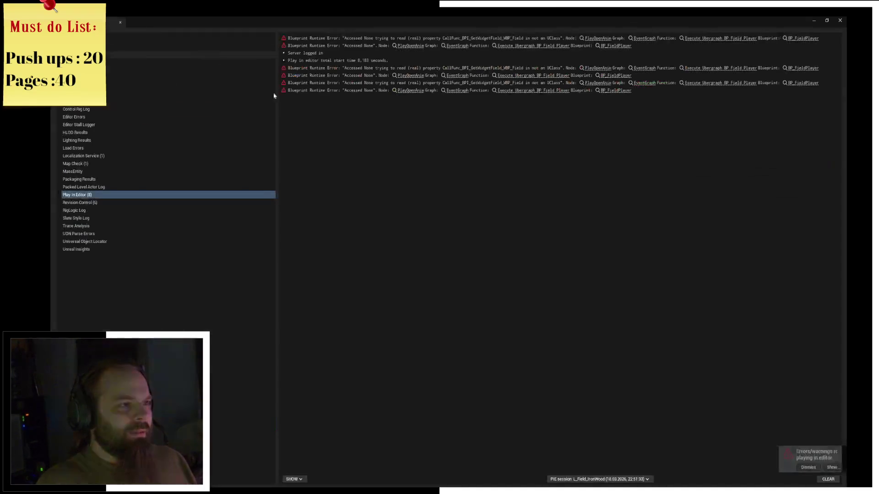
Step: Close the Message Log and zoom the viewport in over the Ironwood hillside
{"action": "left_click", "coordinate": [839, 20]}
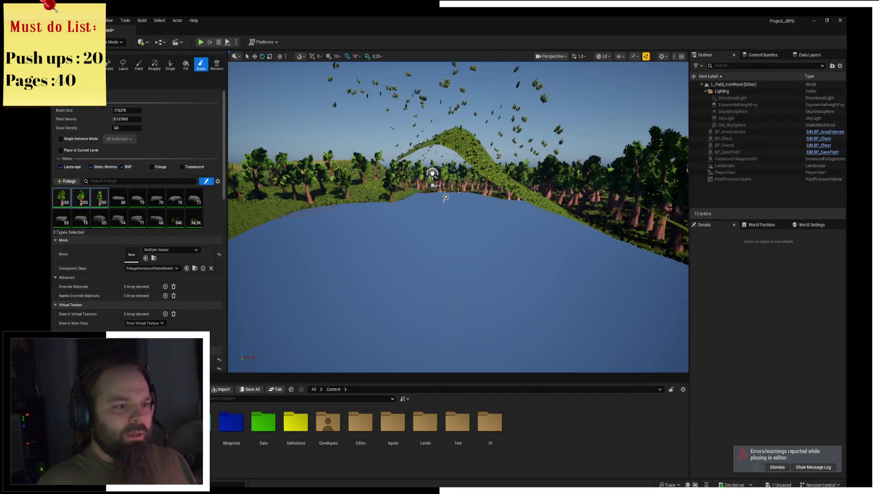
{"action": "scroll", "coordinate": [458, 217], "scroll_direction": "up", "scroll_amount": 5}
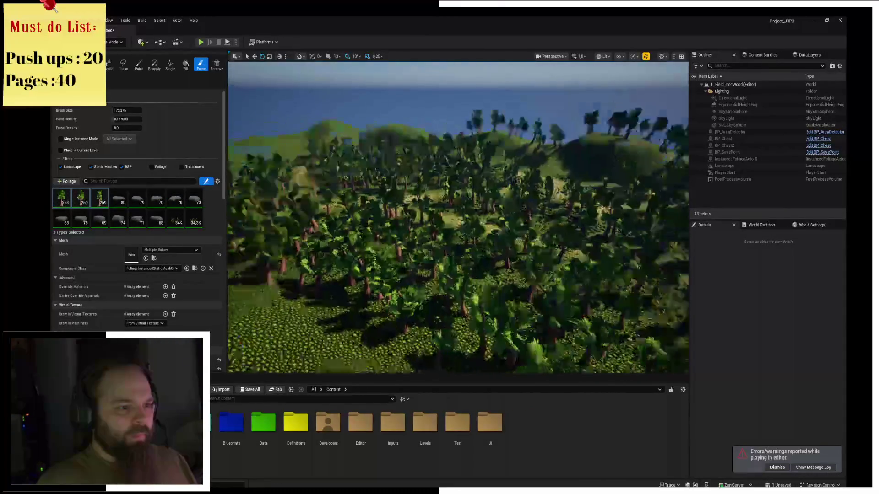
{"action": "scroll", "coordinate": [458, 217], "scroll_direction": "up", "scroll_amount": 2}
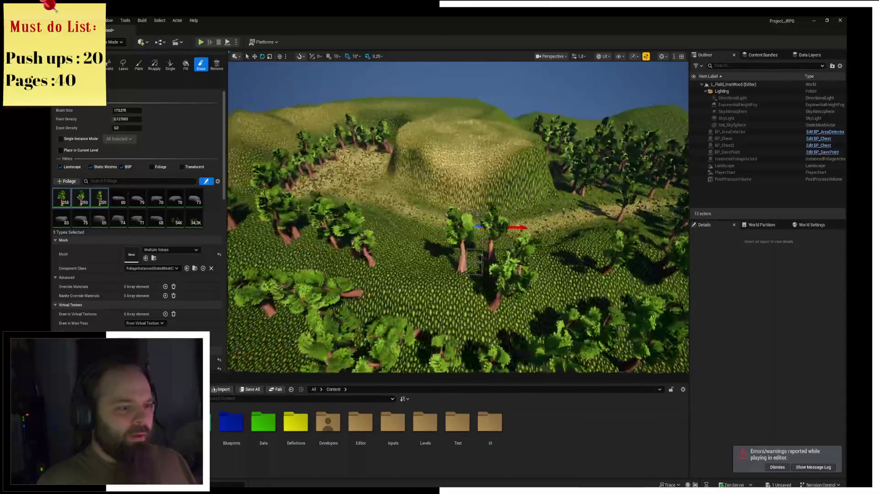
{"action": "scroll", "coordinate": [458, 218], "scroll_direction": "up", "scroll_amount": 8}
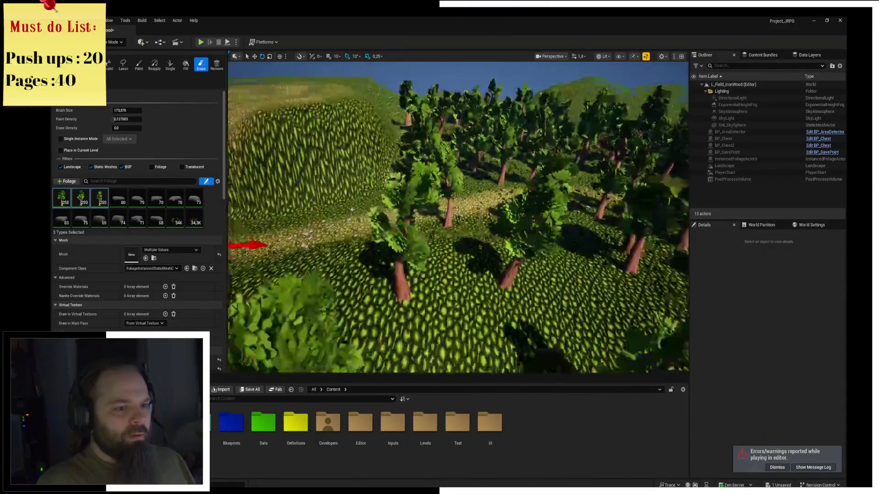
Step: Run a brief play test, stop it, and back the camera out of the foliage
{"action": "scroll", "coordinate": [458, 218], "scroll_direction": "down", "scroll_amount": 5}
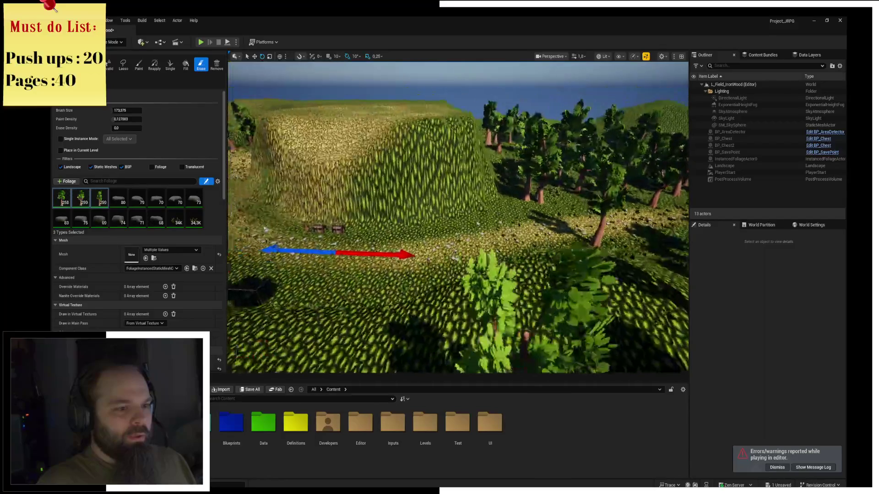
{"action": "scroll", "coordinate": [457, 218], "scroll_direction": "up", "scroll_amount": 5}
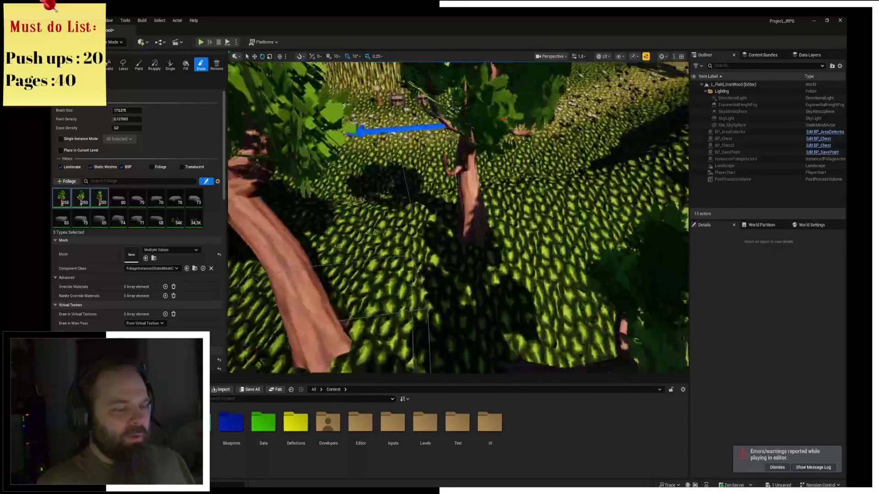
{"action": "left_click", "coordinate": [206, 42]}
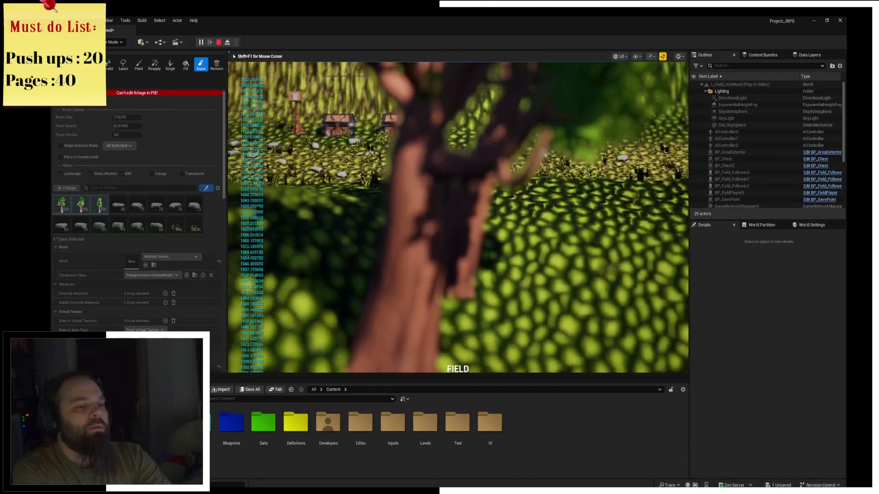
{"action": "key", "text": "Escape"}
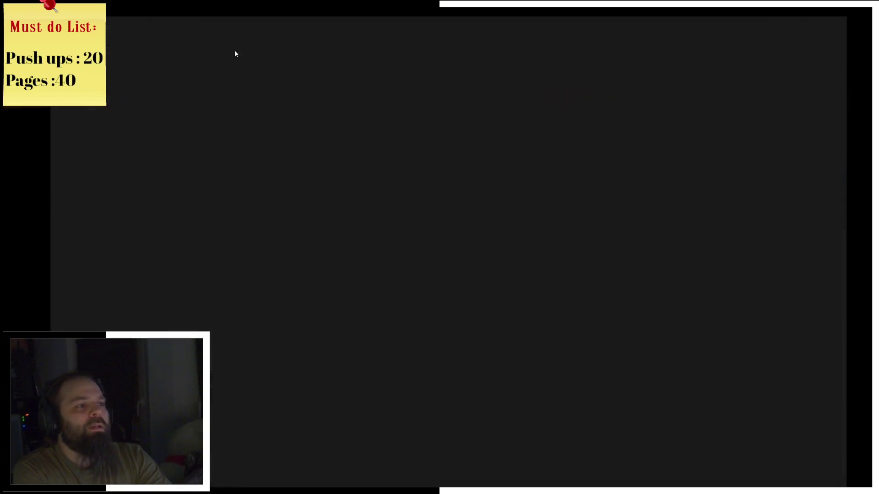
{"action": "key", "text": "alt+Tab"}
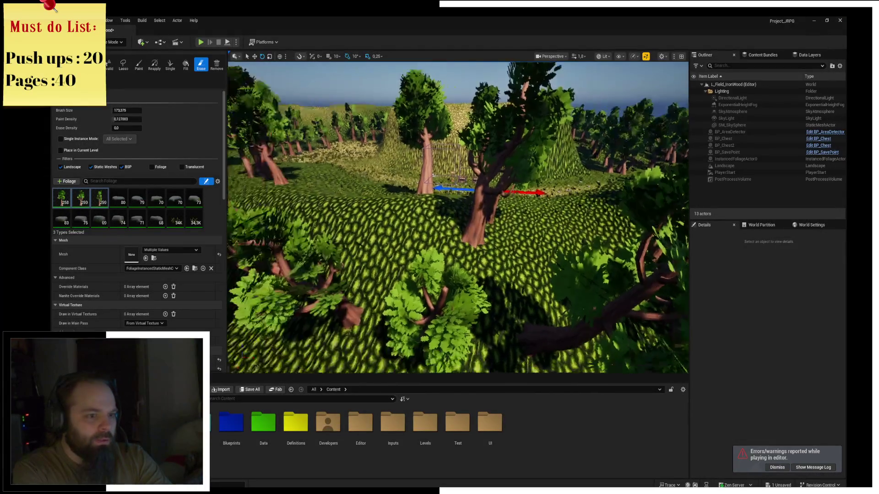
{"action": "key", "text": "s"}
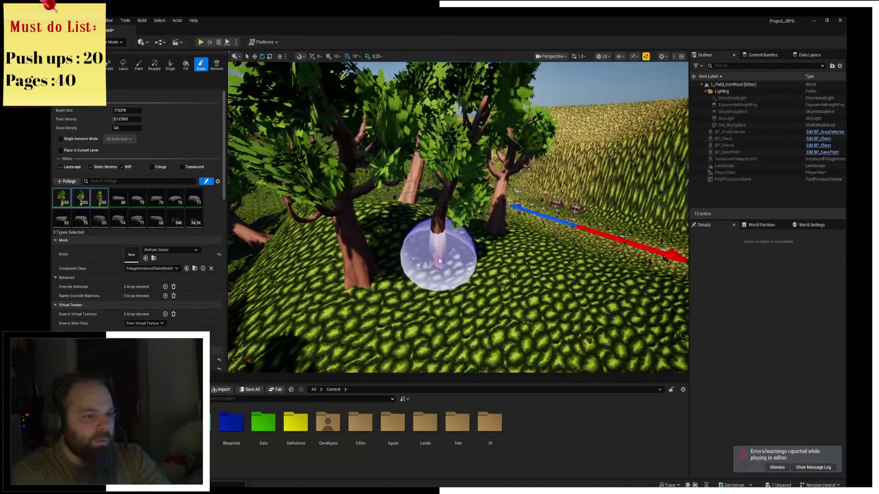
{"action": "key", "text": "s"}
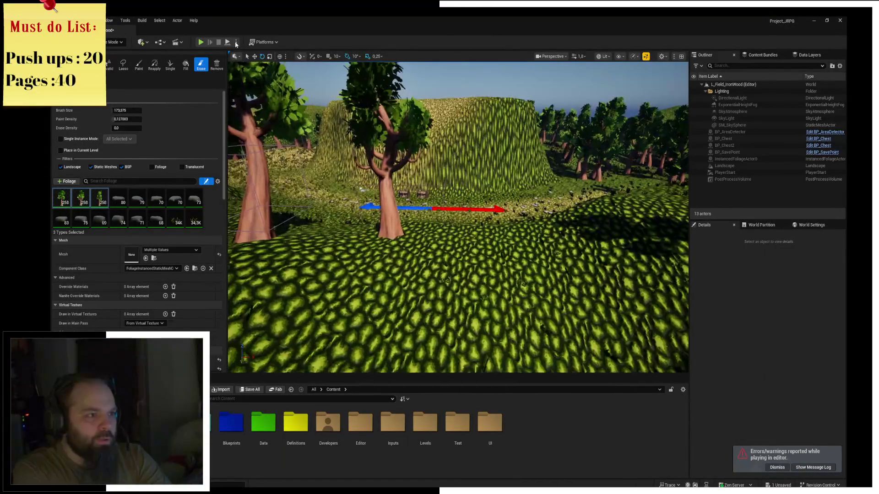
Step: Play-test again, defeat the slimes with Cleave, then stop PIE and close the Message Log
{"action": "left_click", "coordinate": [204, 43]}
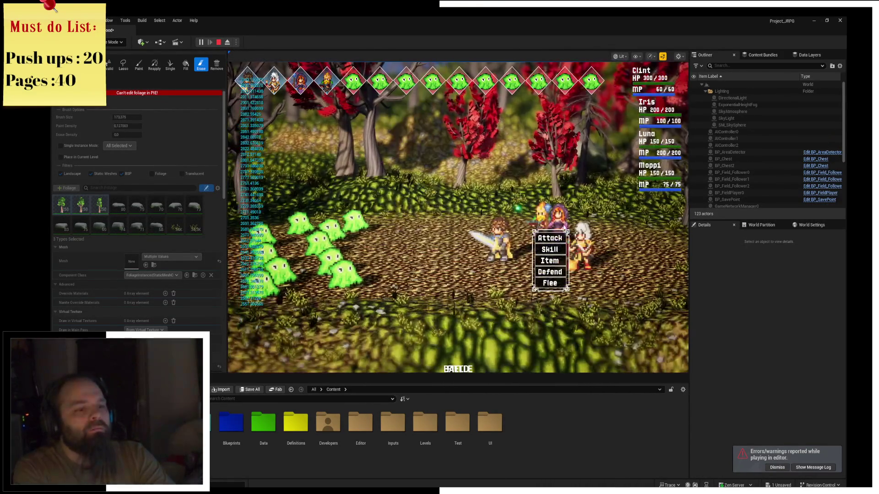
{"action": "left_click", "coordinate": [558, 243]}
{"action": "left_click", "coordinate": [561, 246]}
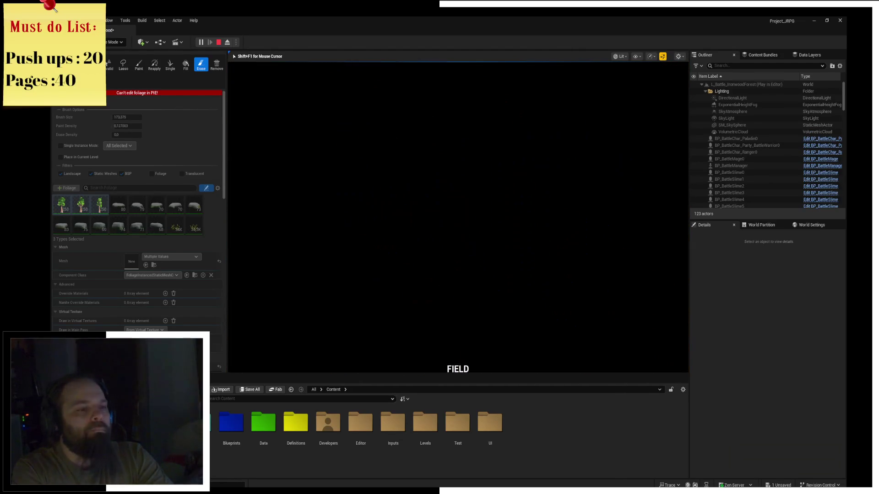
{"action": "key", "text": "alt+Tab"}
{"action": "key", "text": "Escape"}
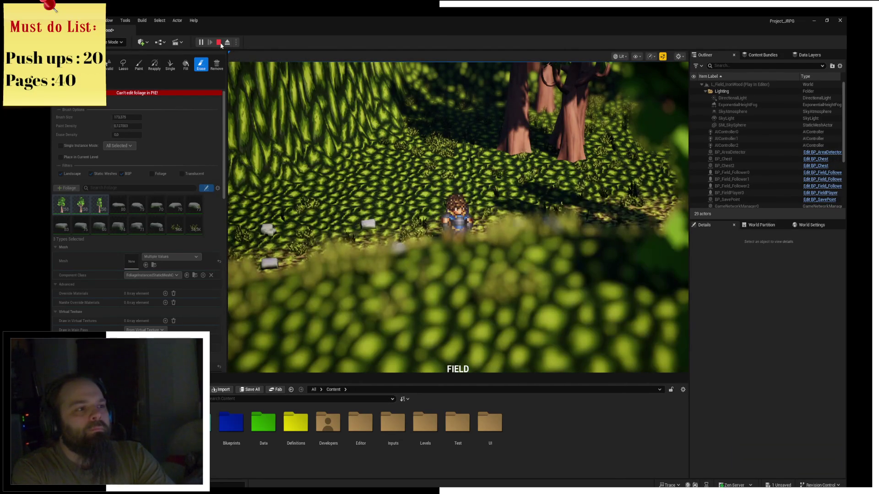
{"action": "key", "text": "Escape"}
{"action": "left_click", "coordinate": [814, 21]}
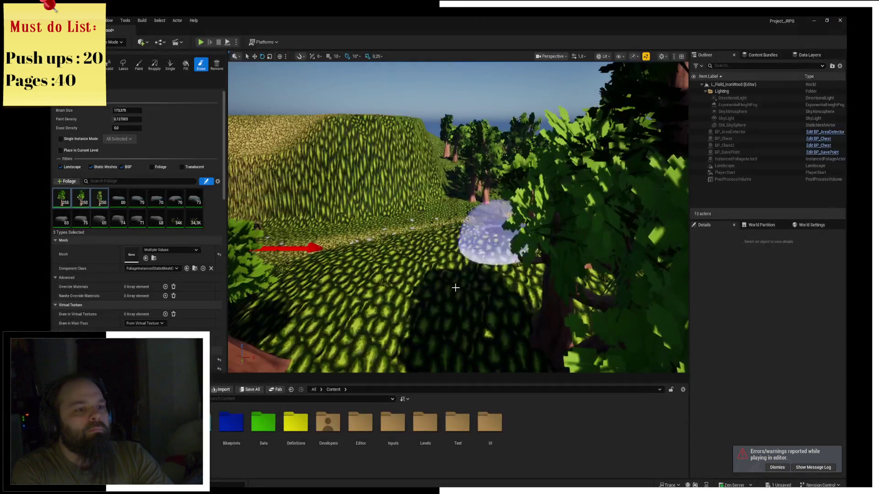
Step: Start a new Play In Editor test of the forest field
{"action": "scroll", "coordinate": [458, 217], "scroll_direction": "up", "scroll_amount": 5}
{"action": "scroll", "coordinate": [347, 109], "scroll_direction": "down", "scroll_amount": 10}
{"action": "scroll", "coordinate": [347, 109], "scroll_direction": "up", "scroll_amount": 5}
{"action": "left_click", "coordinate": [200, 41]}
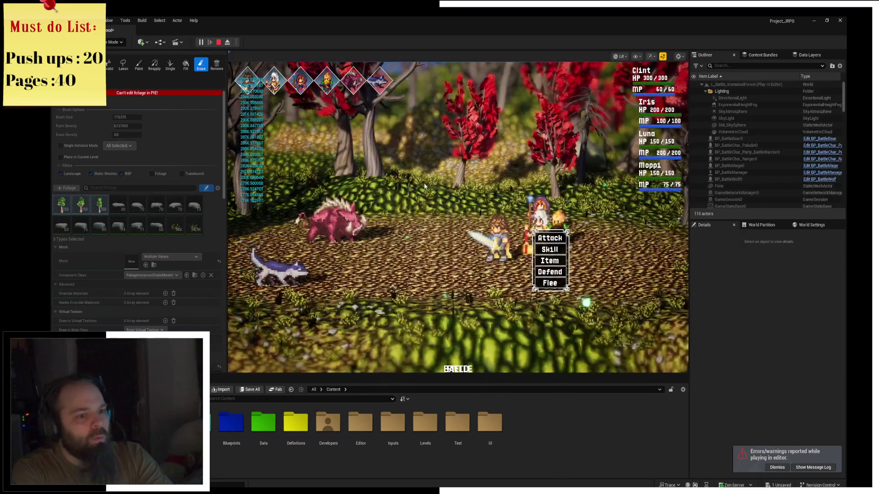
Step: Choose Attack against the boar, then stop the play test to show the error log
{"action": "left_click", "coordinate": [459, 232]}
{"action": "key", "text": "Return"}
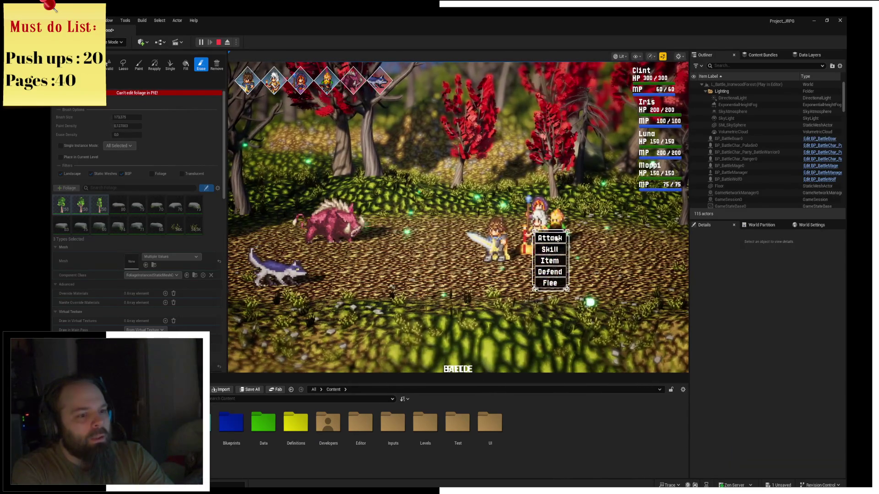
{"action": "key", "text": "shift+F1"}
{"action": "left_click", "coordinate": [219, 42]}
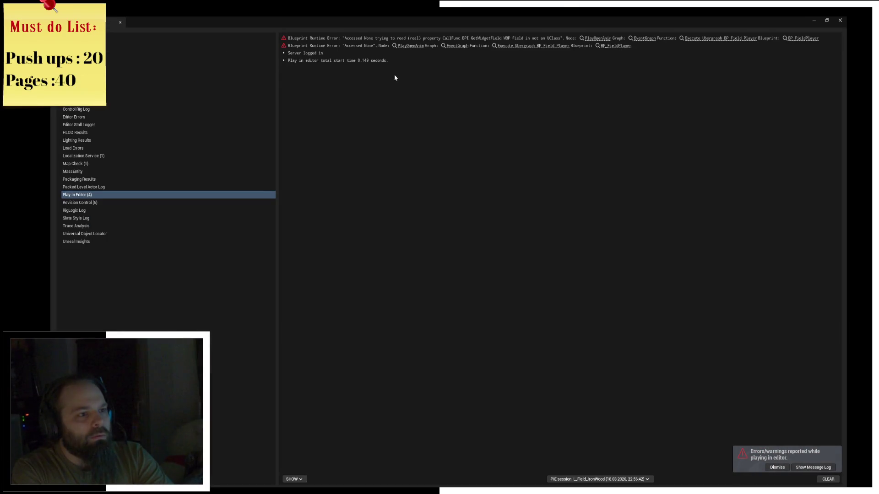
Step: Follow the first Blueprint Runtime Error's PlayOpenAnim link, then close the Message Log
{"action": "left_click", "coordinate": [451, 40]}
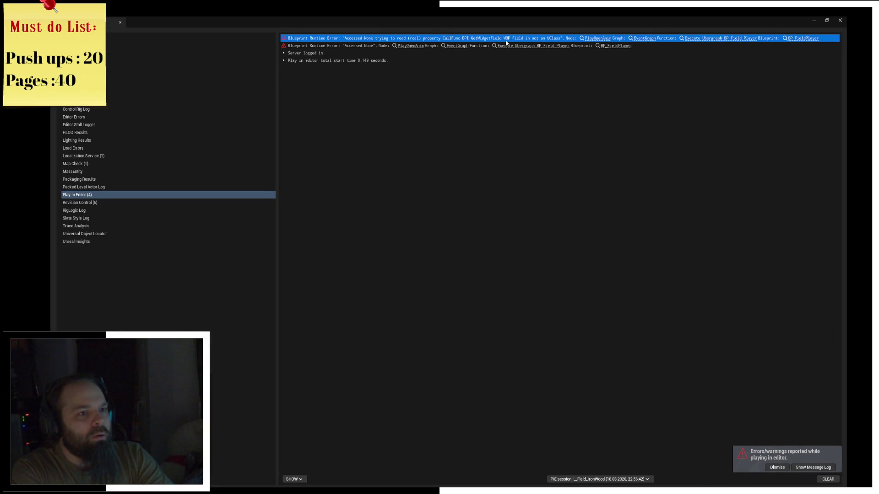
{"action": "left_click", "coordinate": [594, 39]}
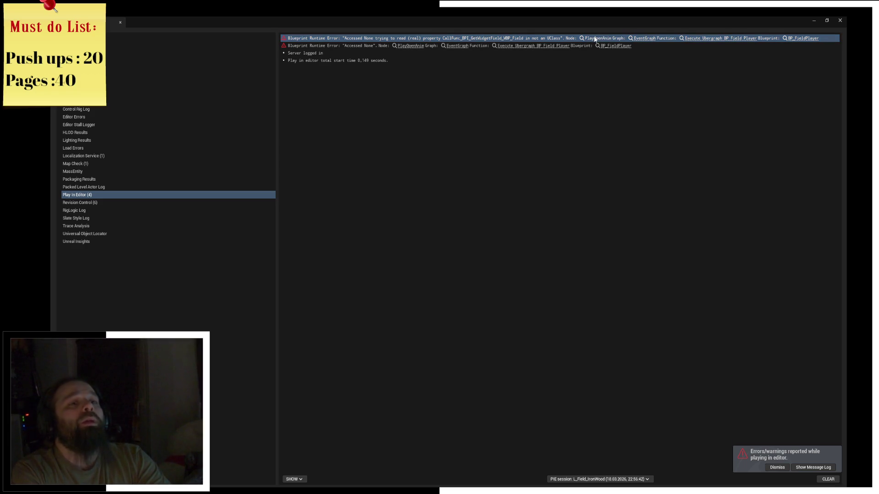
{"action": "left_click", "coordinate": [840, 21]}
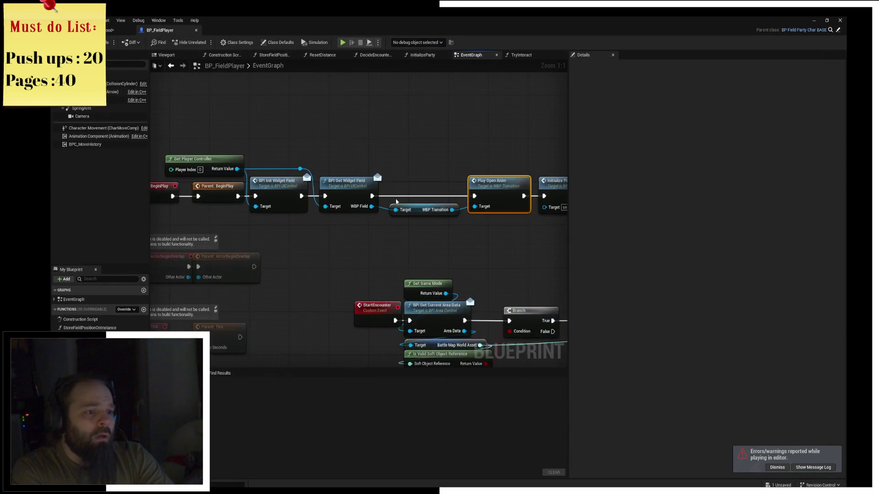
Step: Set a breakpoint on Play Open Anim, run a simulation, then stop it
{"action": "scroll", "coordinate": [520, 190], "scroll_direction": "up", "scroll_amount": 2}
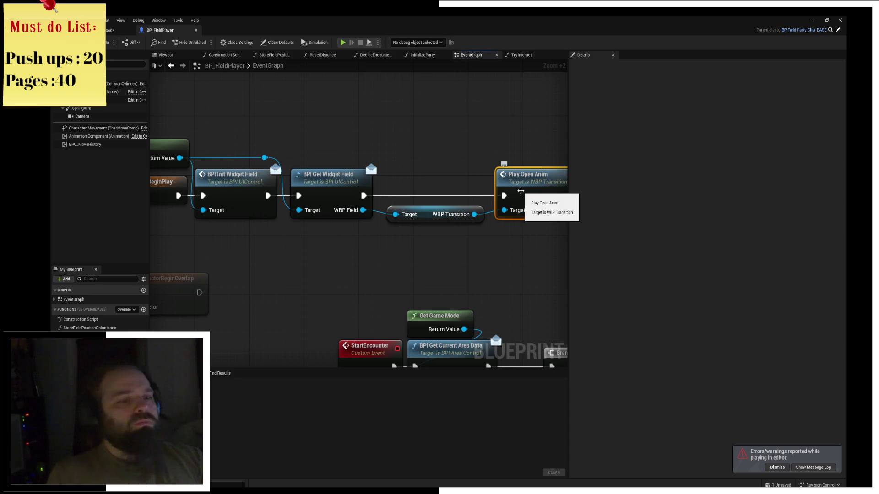
{"action": "key", "text": "F9"}
{"action": "left_click", "coordinate": [344, 43]}
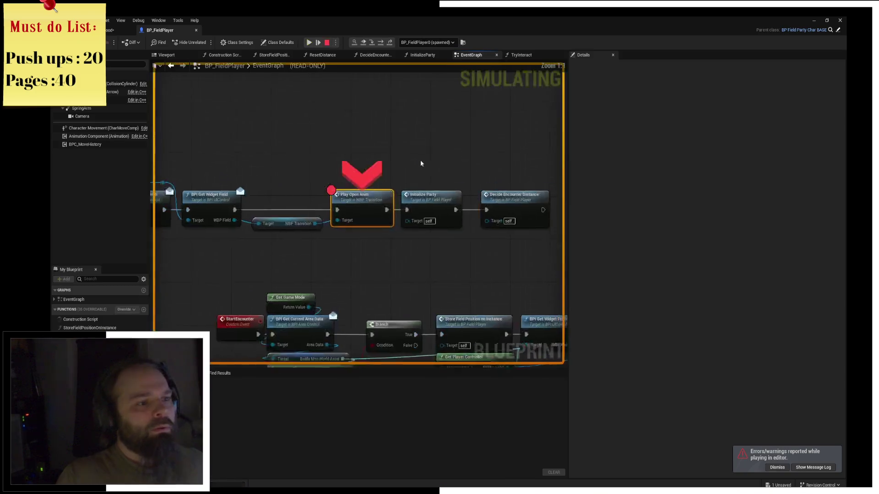
{"action": "mouse_move", "coordinate": [338, 229]}
{"action": "left_click_drag", "start_coordinate": [338, 229], "coordinate": [473, 200]}
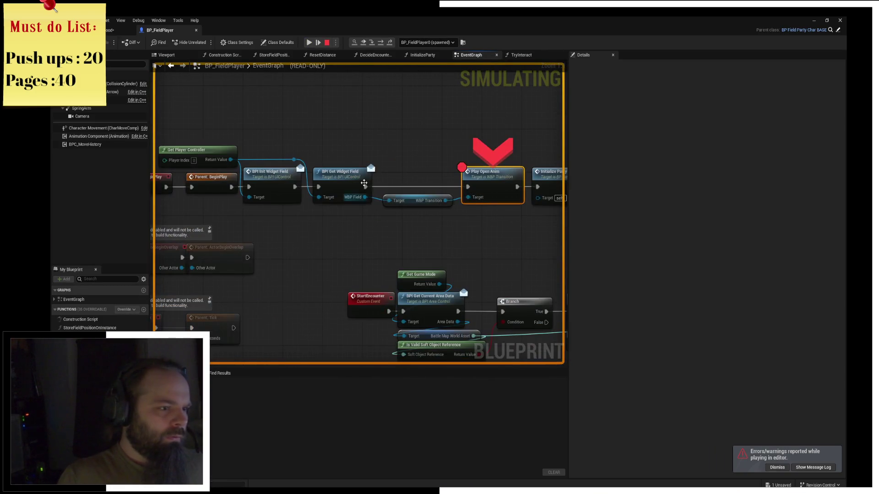
{"action": "left_click", "coordinate": [327, 42]}
Step: Shift Initialize Party, Decide Encounter Distance and Play Open Anim right, and drag a wire from WBP Transition
{"action": "left_click_drag", "start_coordinate": [403, 200], "coordinate": [551, 137]}
{"action": "left_click_drag", "start_coordinate": [430, 173], "coordinate": [529, 171]}
{"action": "left_click", "coordinate": [378, 167]}
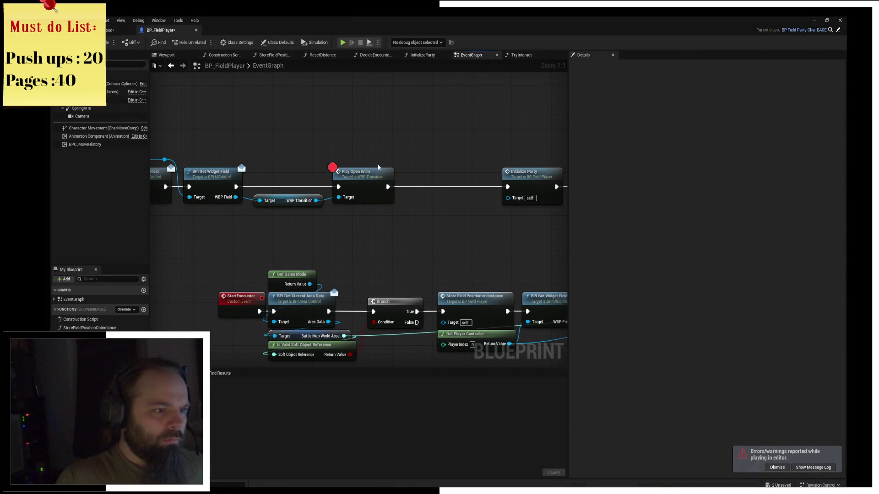
{"action": "left_click_drag", "start_coordinate": [351, 170], "coordinate": [450, 170]}
{"action": "left_click_drag", "start_coordinate": [253, 222], "coordinate": [353, 211]}
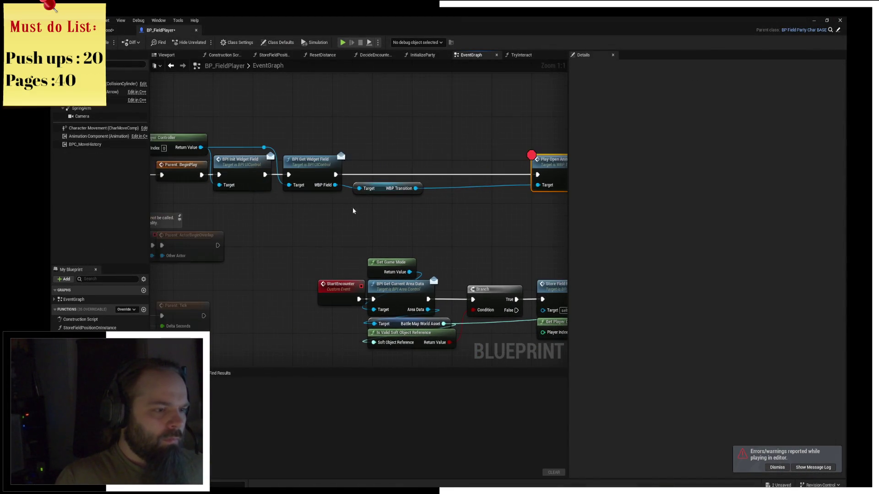
{"action": "scroll", "coordinate": [353, 211], "scroll_direction": "up", "scroll_amount": 1}
{"action": "left_click_drag", "start_coordinate": [431, 182], "coordinate": [450, 220]}
Step: Add an Is Valid check on WBP Transition and wire Is Valid to Play Open Anim
{"action": "type", "text": "play"}
{"action": "key", "text": "Escape"}
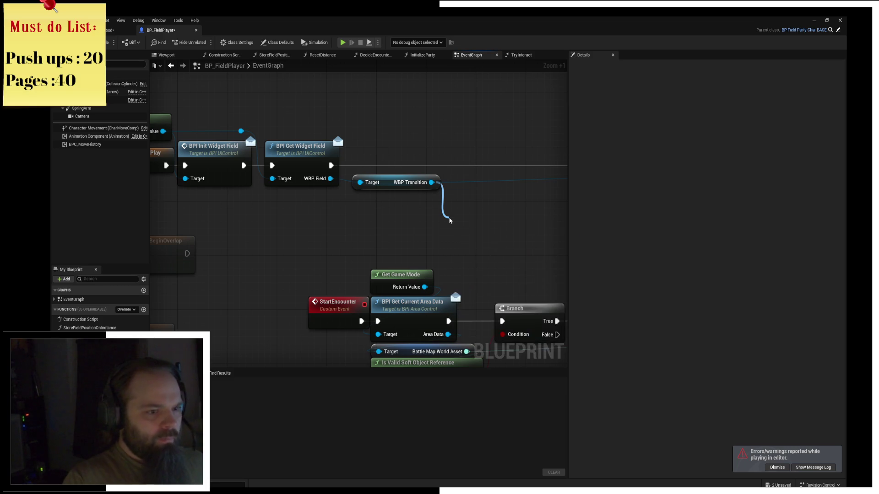
{"action": "left_click_drag", "start_coordinate": [450, 221], "coordinate": [450, 221]}
{"action": "key", "text": "Return"}
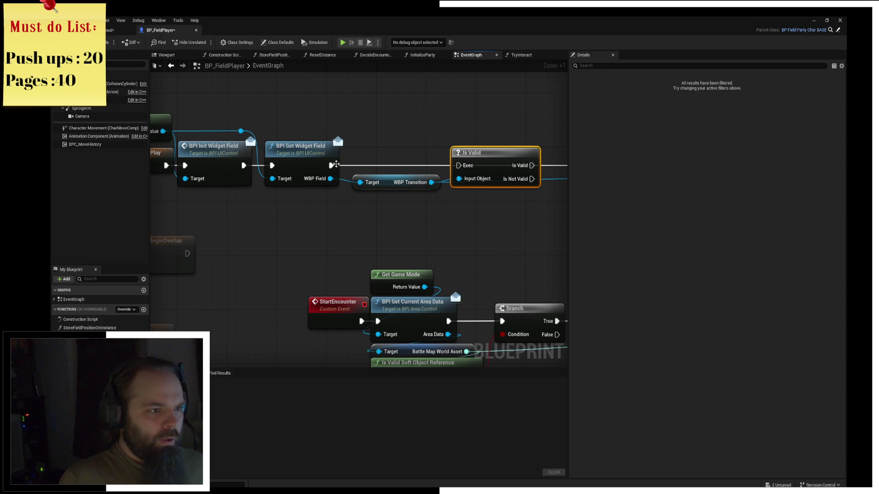
{"action": "mouse_move", "coordinate": [378, 157]}
{"action": "left_mouse_down"}
{"action": "mouse_move", "coordinate": [439, 158]}
{"action": "mouse_move", "coordinate": [430, 158]}
{"action": "left_mouse_up"}
{"action": "mouse_move", "coordinate": [305, 158]}
{"action": "left_mouse_down"}
{"action": "mouse_move", "coordinate": [163, 95]}
{"action": "mouse_move", "coordinate": [350, 196]}
{"action": "left_mouse_up"}
Step: Route the Is Not Valid wire back to Get Widget Field through two raised reroute points
{"action": "double_click", "coordinate": [432, 195]}
{"action": "mouse_move", "coordinate": [432, 194]}
{"action": "left_mouse_down"}
{"action": "mouse_move", "coordinate": [382, 140]}
{"action": "mouse_move", "coordinate": [346, 126]}
{"action": "left_mouse_up"}
{"action": "left_click", "coordinate": [405, 134]}
{"action": "double_click", "coordinate": [404, 134]}
{"action": "left_click_drag", "start_coordinate": [405, 134], "coordinate": [529, 122]}
{"action": "left_click_drag", "start_coordinate": [421, 116], "coordinate": [513, 116]}
{"action": "left_click", "coordinate": [457, 91]}
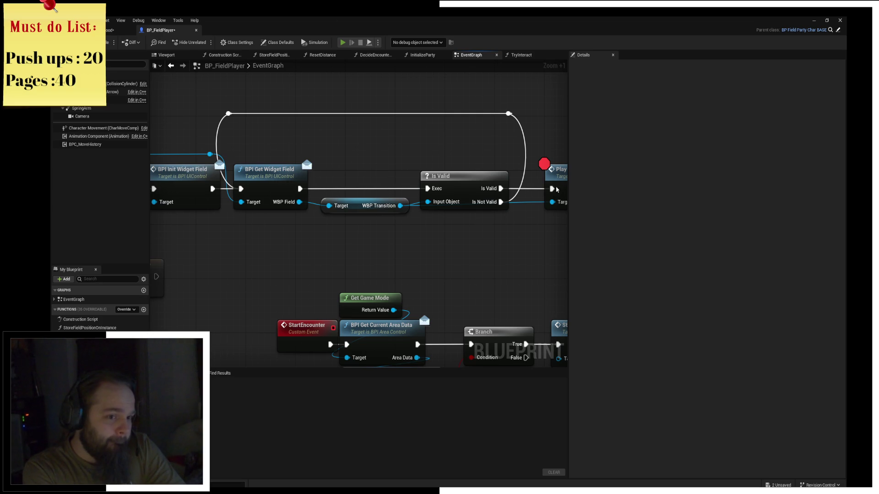
{"action": "mouse_move", "coordinate": [332, 491]}
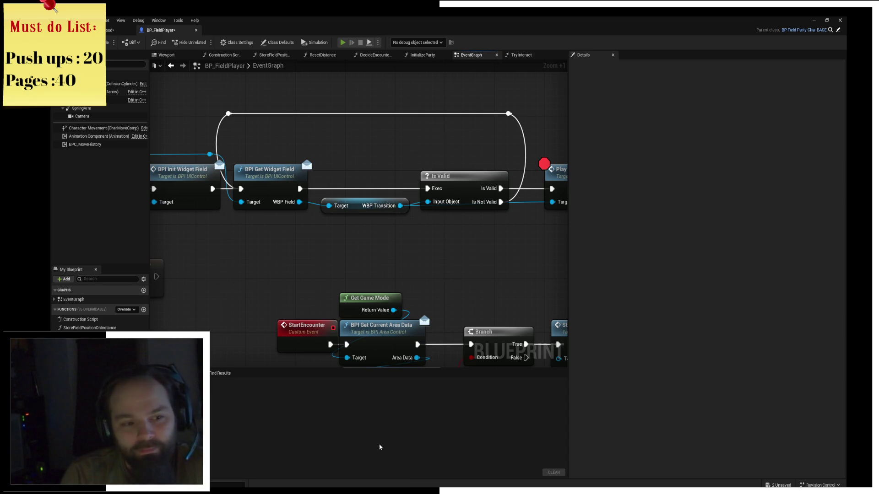
{"action": "mouse_move", "coordinate": [306, 486]}
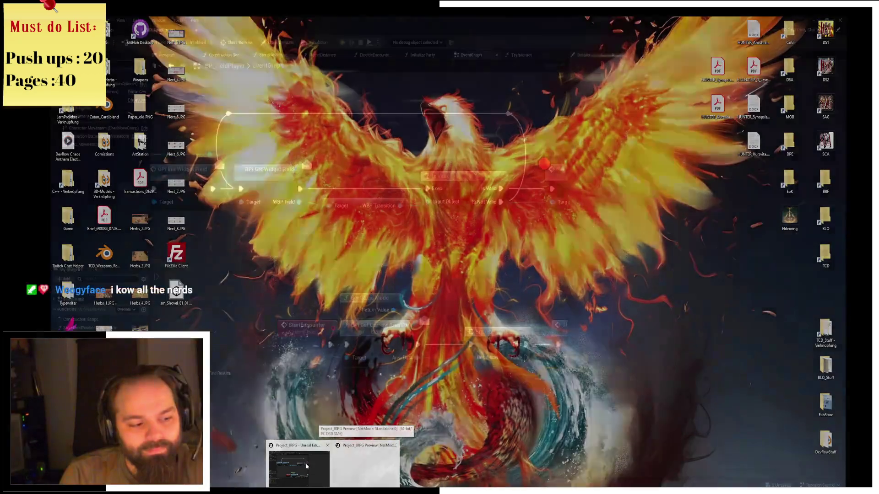
Step: Bring the Unreal editor back to the front and close the game preview window
{"action": "left_click", "coordinate": [306, 465]}
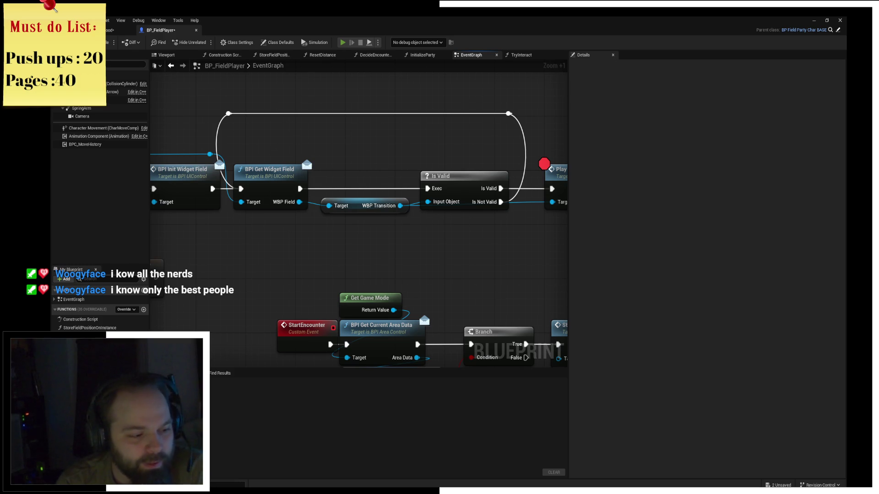
{"action": "mouse_move", "coordinate": [393, 448]}
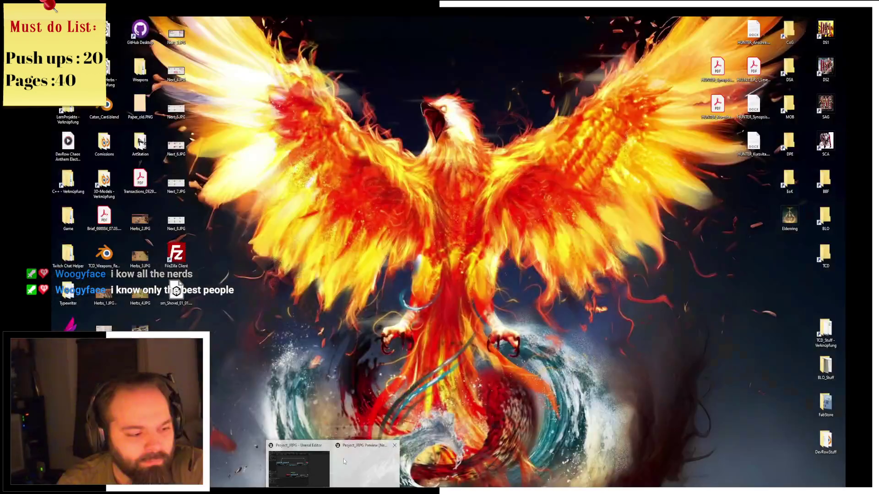
{"action": "left_click", "coordinate": [309, 471]}
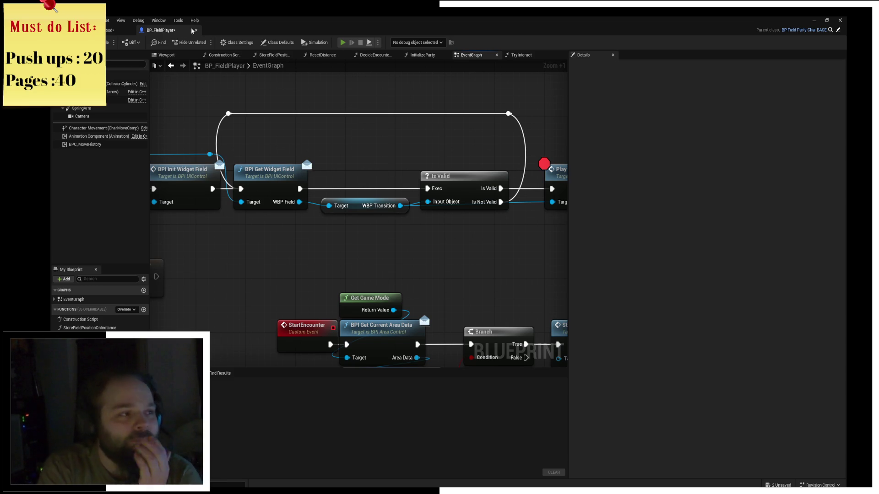
{"action": "mouse_move", "coordinate": [344, 486]}
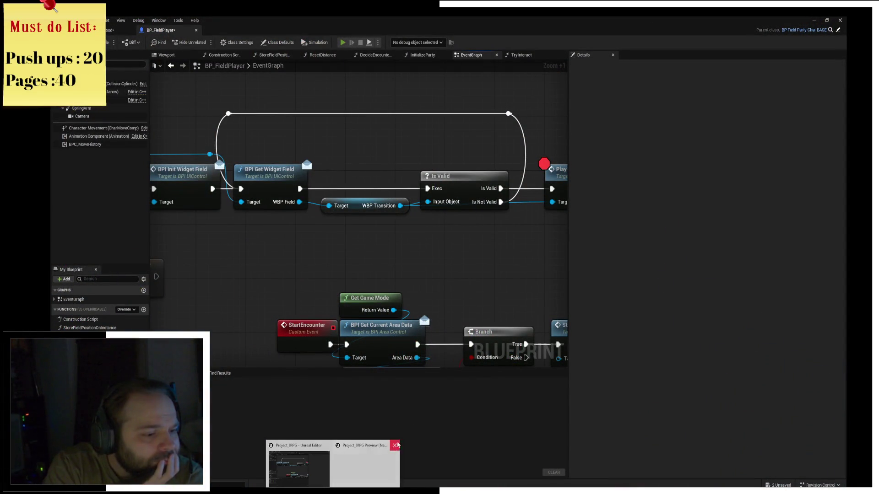
{"action": "left_click", "coordinate": [396, 446]}
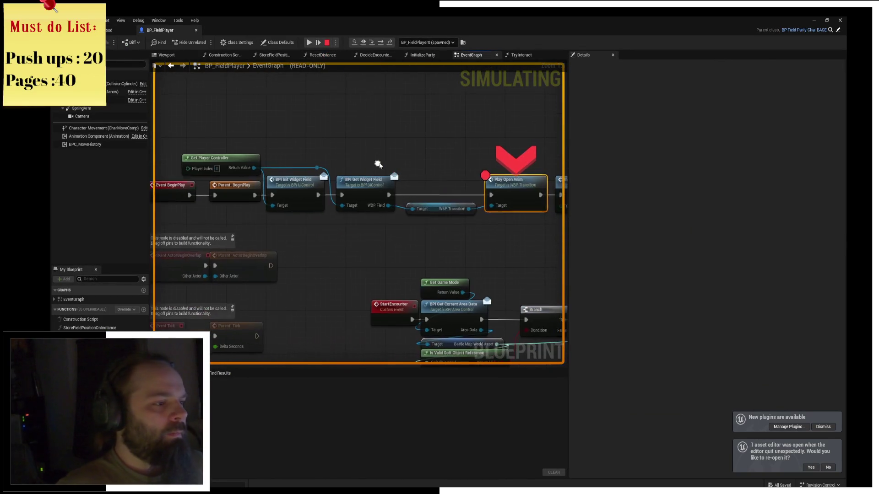
Step: Inspect the widget pins and Get Player Controller, then stop the paused simulation
{"action": "mouse_move", "coordinate": [387, 209]}
{"action": "left_click", "coordinate": [228, 163]}
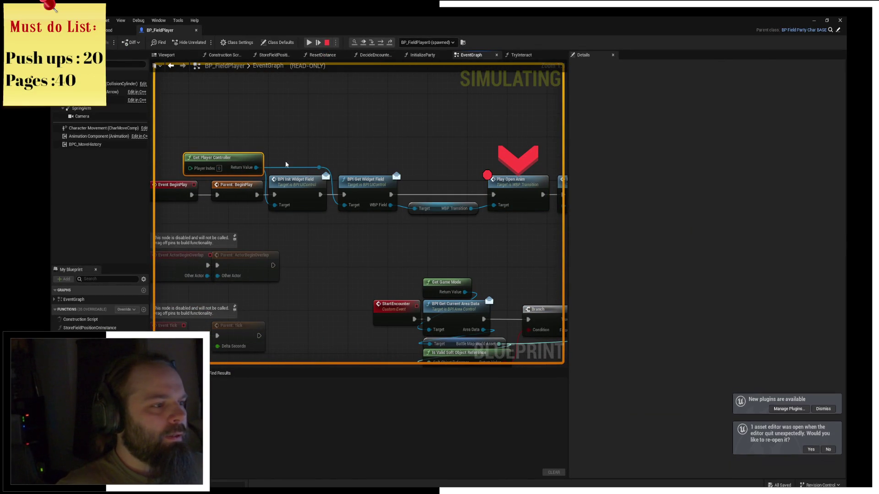
{"action": "mouse_move", "coordinate": [350, 210]}
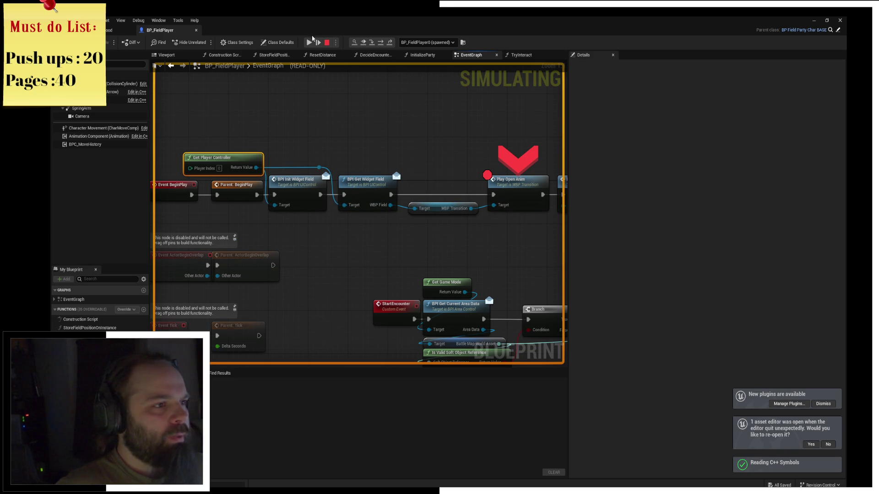
{"action": "left_click", "coordinate": [327, 43]}
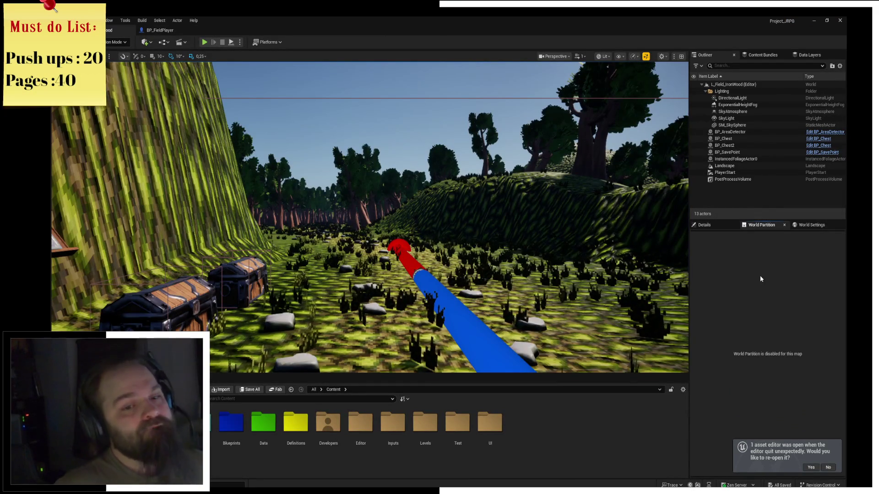
Step: Open PC_Core from World Settings' Player Controller Class and survey its EventGraph nodes
{"action": "left_click", "coordinate": [805, 227]}
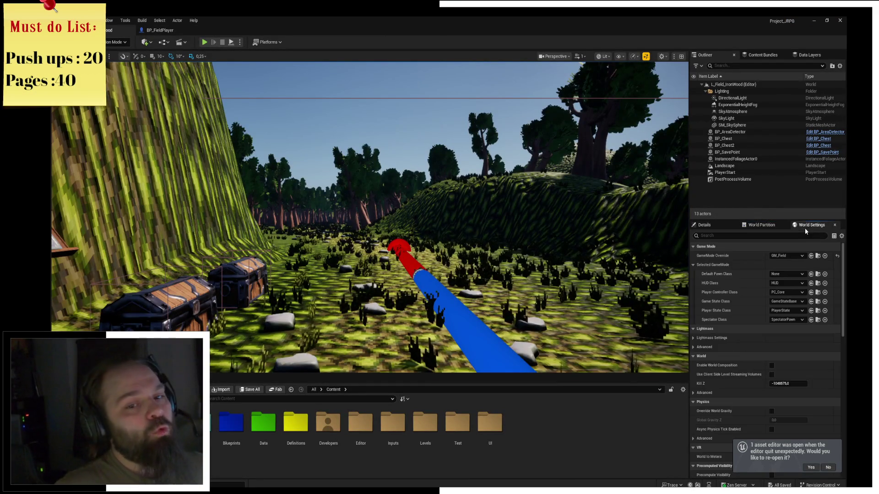
{"action": "left_click", "coordinate": [818, 292]}
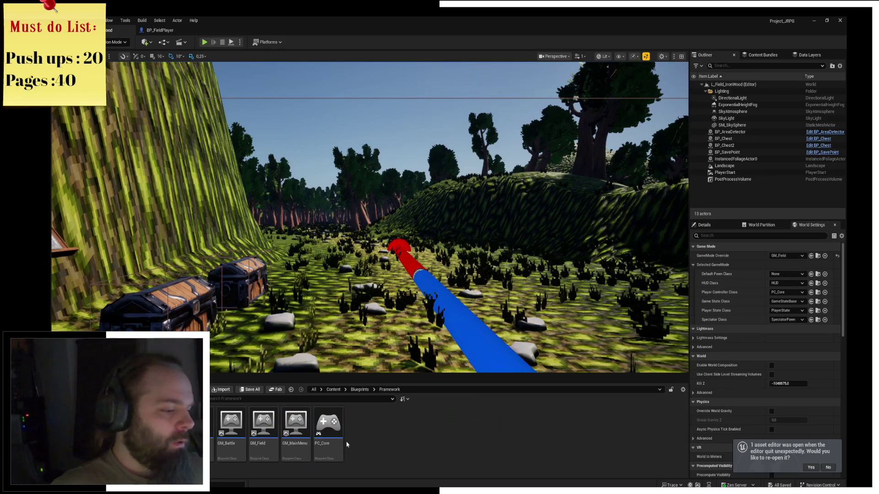
{"action": "double_click", "coordinate": [328, 428]}
{"action": "mouse_move", "coordinate": [308, 161]}
{"action": "left_mouse_down"}
{"action": "mouse_move", "coordinate": [386, 163]}
{"action": "mouse_move", "coordinate": [387, 237]}
{"action": "left_mouse_up"}
{"action": "scroll", "coordinate": [403, 163], "scroll_direction": "down", "scroll_amount": 2}
{"action": "scroll", "coordinate": [416, 164], "scroll_direction": "down", "scroll_amount": 4}
{"action": "scroll", "coordinate": [387, 237], "scroll_direction": "up", "scroll_amount": 3}
Step: Set a breakpoint on the Return Node of PC_Core's BPI_GetWidgetField function
{"action": "left_click_drag", "start_coordinate": [392, 199], "coordinate": [439, 223]}
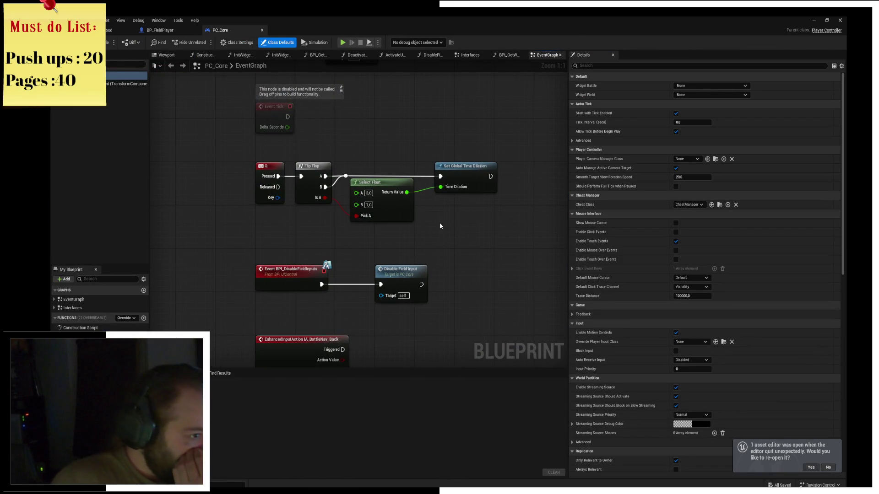
{"action": "left_click_drag", "start_coordinate": [449, 111], "coordinate": [430, 167]}
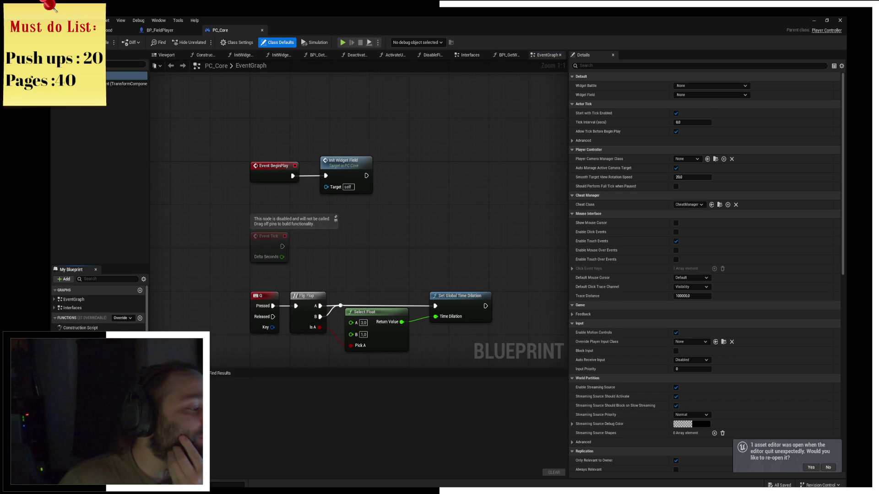
{"action": "left_click", "coordinate": [507, 55]}
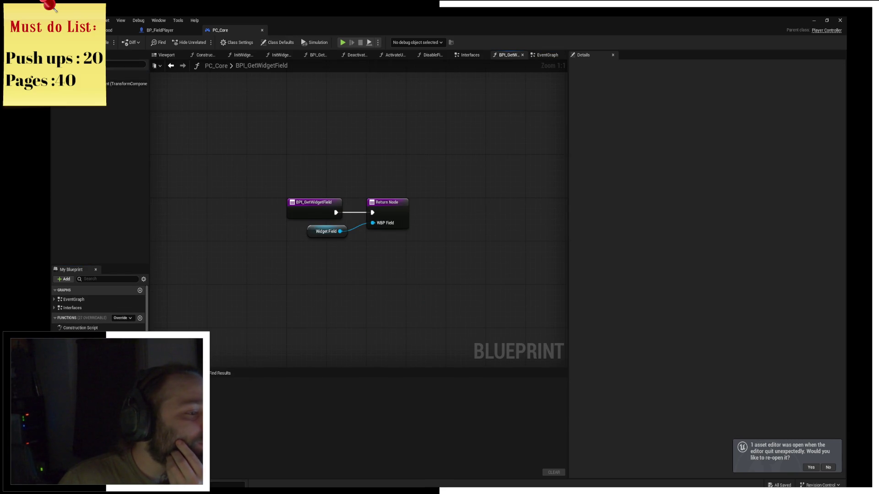
{"action": "left_click", "coordinate": [317, 55]}
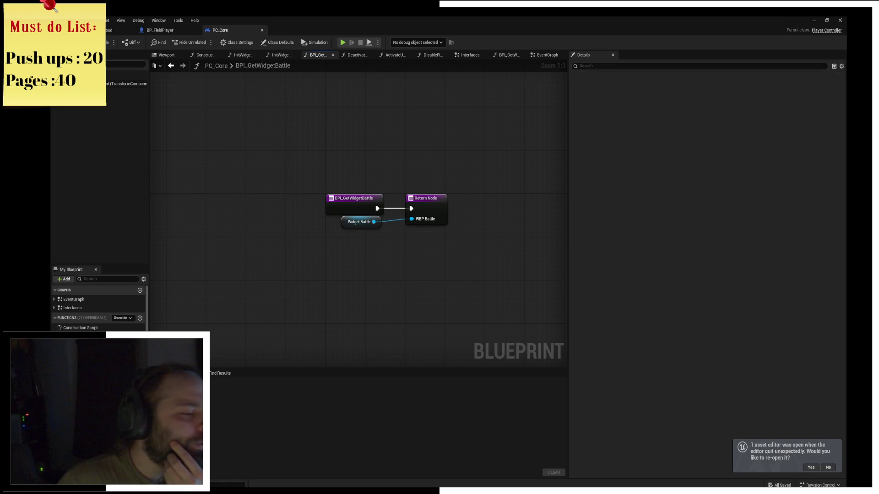
{"action": "left_click", "coordinate": [507, 55]}
{"action": "left_click", "coordinate": [394, 213]}
{"action": "key", "text": "F9"}
Step: Find references to the Widget Field variable and jump to its use in InitWidgetField
{"action": "left_click", "coordinate": [306, 232]}
{"action": "right_click", "coordinate": [308, 232]}
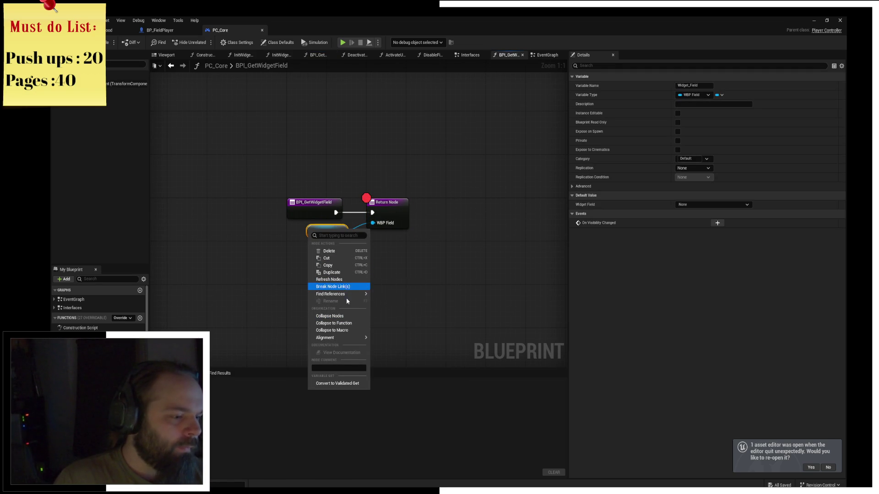
{"action": "mouse_move", "coordinate": [346, 295]}
{"action": "left_click", "coordinate": [403, 300]}
{"action": "left_click", "coordinate": [233, 402]}
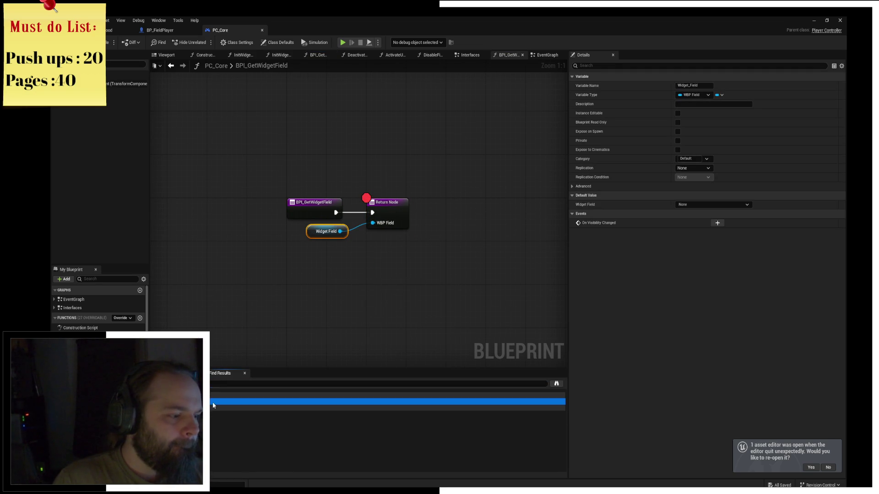
Step: Find where InitWidgetField is called and jump to the Init Widget Field call in EventGraph
{"action": "left_click", "coordinate": [396, 198]}
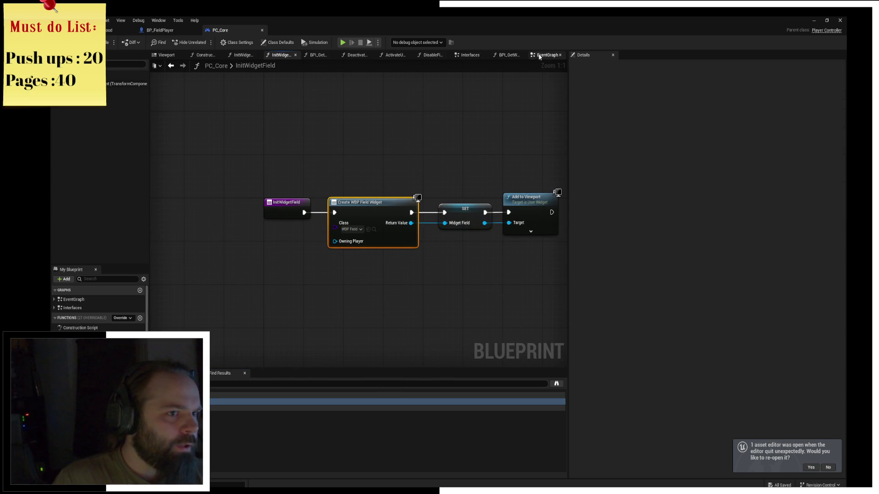
{"action": "left_click_drag", "start_coordinate": [304, 130], "coordinate": [304, 218]}
{"action": "scroll", "coordinate": [302, 190], "scroll_direction": "down", "scroll_amount": 1}
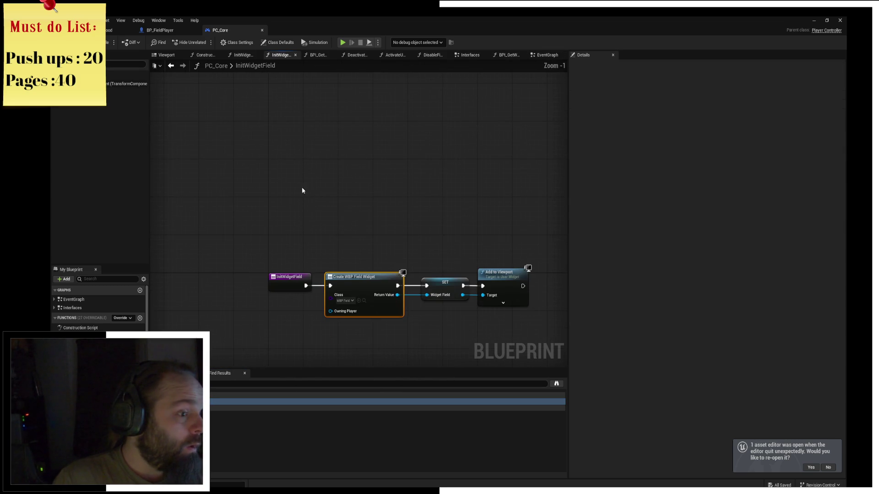
{"action": "left_click", "coordinate": [291, 289]}
{"action": "right_click", "coordinate": [288, 281]}
{"action": "mouse_move", "coordinate": [327, 350]}
{"action": "left_click", "coordinate": [367, 353]}
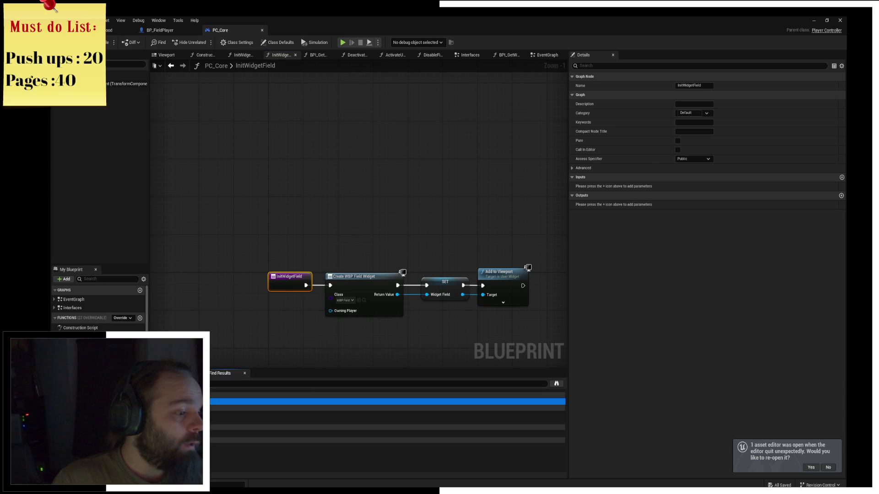
{"action": "double_click", "coordinate": [320, 401]}
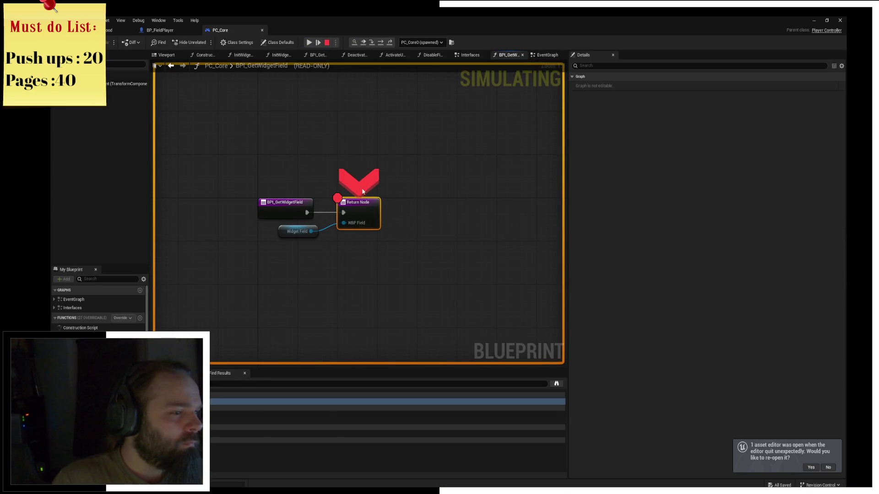
{"action": "mouse_move", "coordinate": [349, 227]}
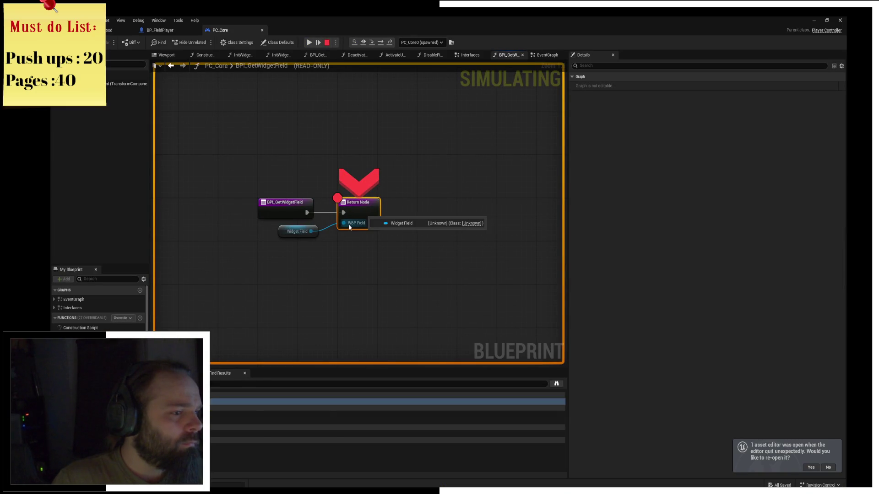
Step: Stop the session, close the Message Log window, and return to the BP_FieldPlayer tab
{"action": "left_click", "coordinate": [327, 43]}
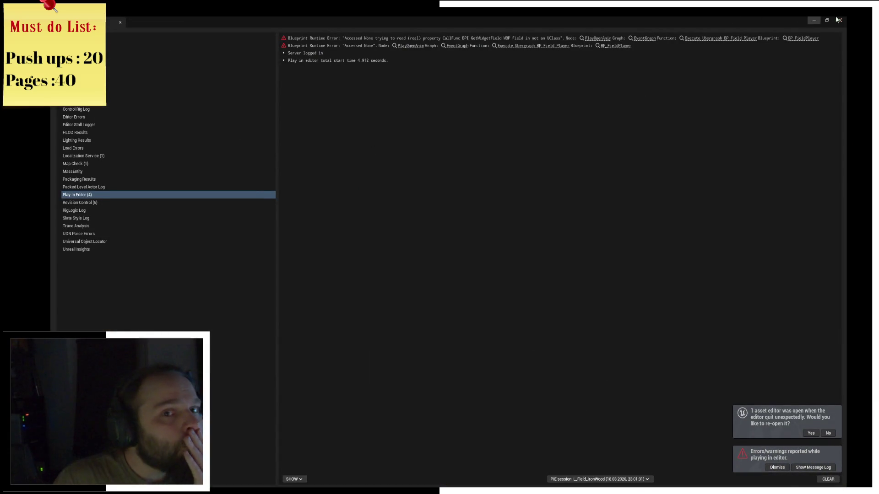
{"action": "left_click", "coordinate": [838, 21]}
{"action": "left_click", "coordinate": [154, 30]}
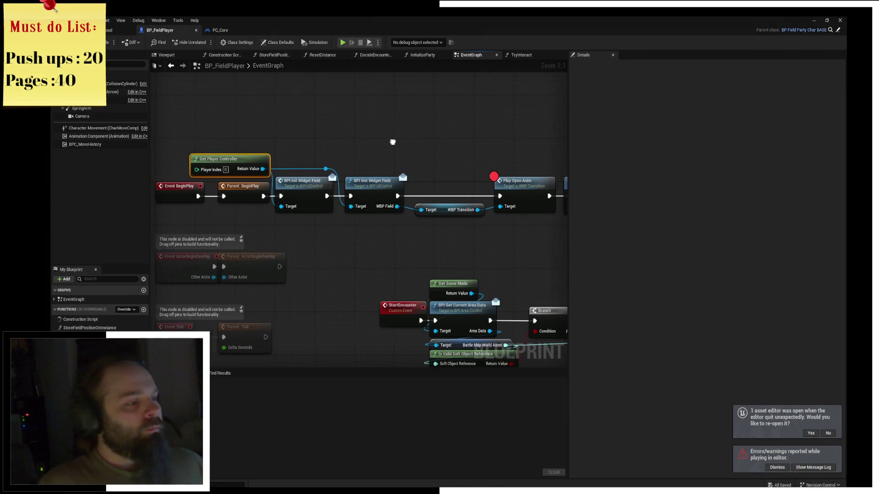
Step: Add a 1.0-second Delay node between Parent: BeginPlay and BPI Init Widget Field
{"action": "left_click_drag", "start_coordinate": [392, 141], "coordinate": [483, 140]}
{"action": "right_click", "coordinate": [409, 238]}
{"action": "type", "text": "delay"}
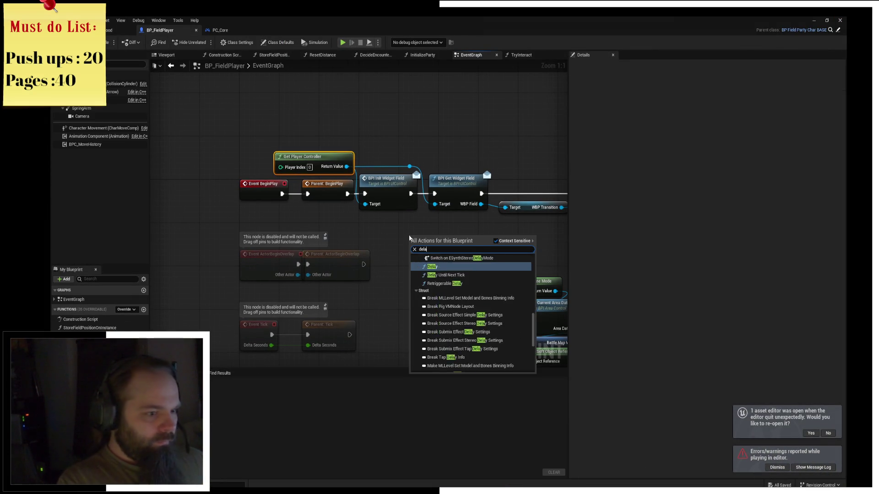
{"action": "key", "text": "Return"}
{"action": "mouse_move", "coordinate": [298, 193]}
{"action": "left_mouse_down"}
{"action": "mouse_move", "coordinate": [311, 189]}
{"action": "mouse_move", "coordinate": [254, 188]}
{"action": "left_mouse_up"}
{"action": "left_click_drag", "start_coordinate": [428, 246], "coordinate": [293, 192]}
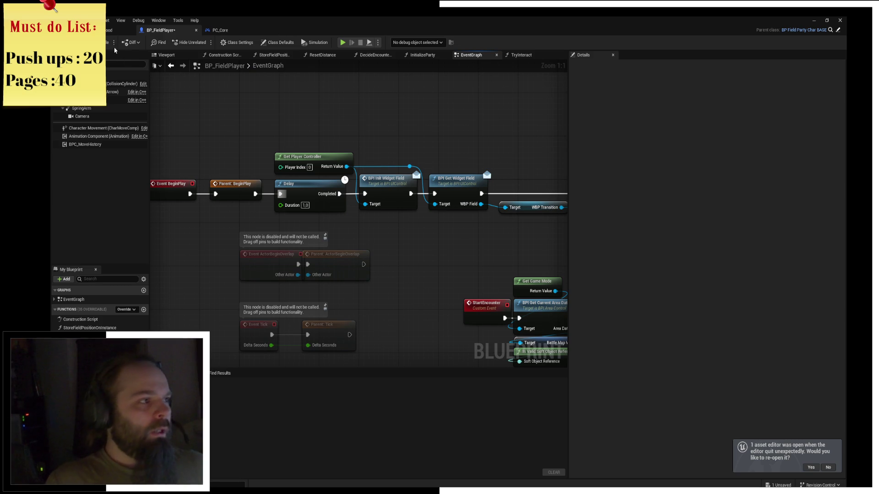
Step: Play, clearing the Init Widget Field and Return Node breakpoints, and resume into the forest field
{"action": "left_click", "coordinate": [341, 43]}
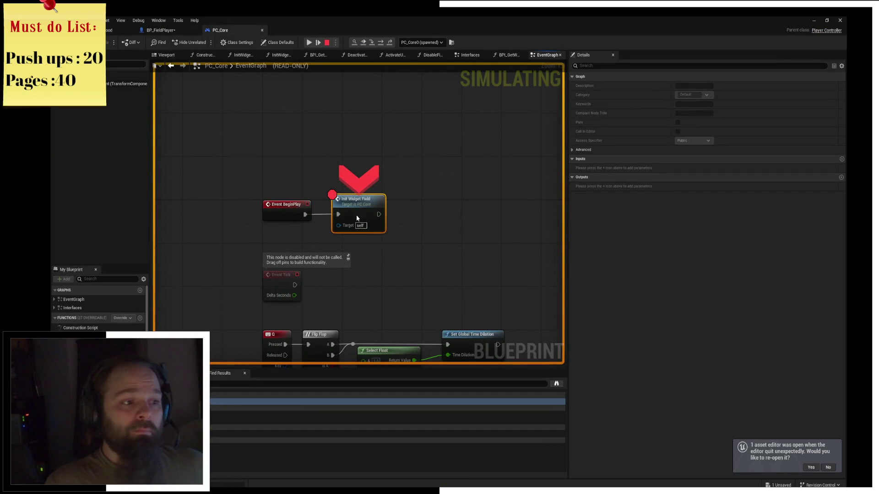
{"action": "key", "text": "F9"}
{"action": "left_click", "coordinate": [307, 44]}
{"action": "left_click", "coordinate": [329, 104]}
{"action": "key", "text": "F9"}
{"action": "mouse_move", "coordinate": [307, 233]}
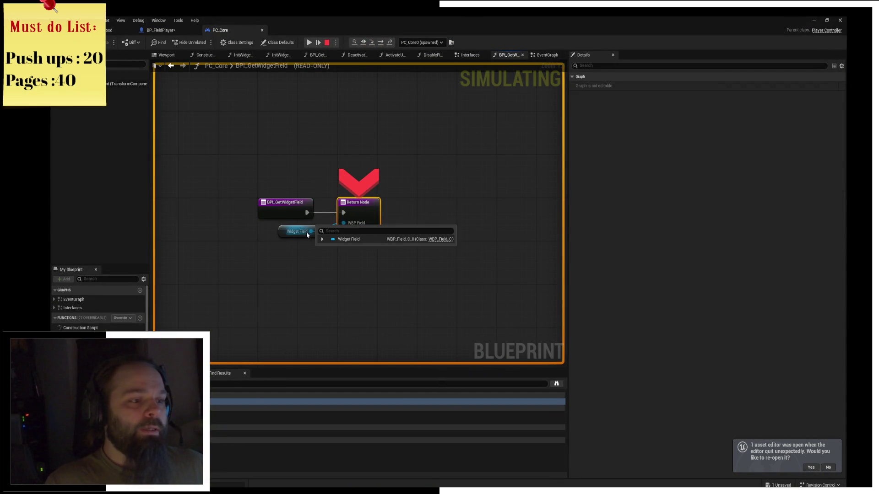
{"action": "key", "text": "F10"}
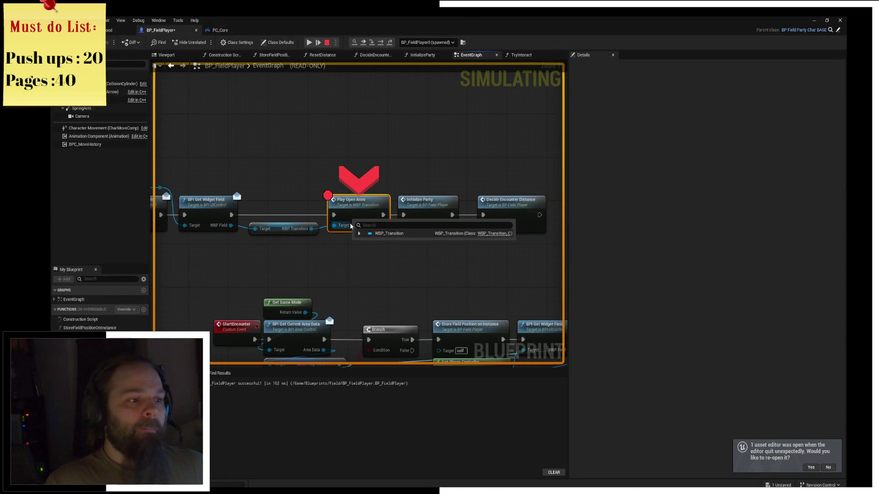
{"action": "left_click", "coordinate": [308, 42]}
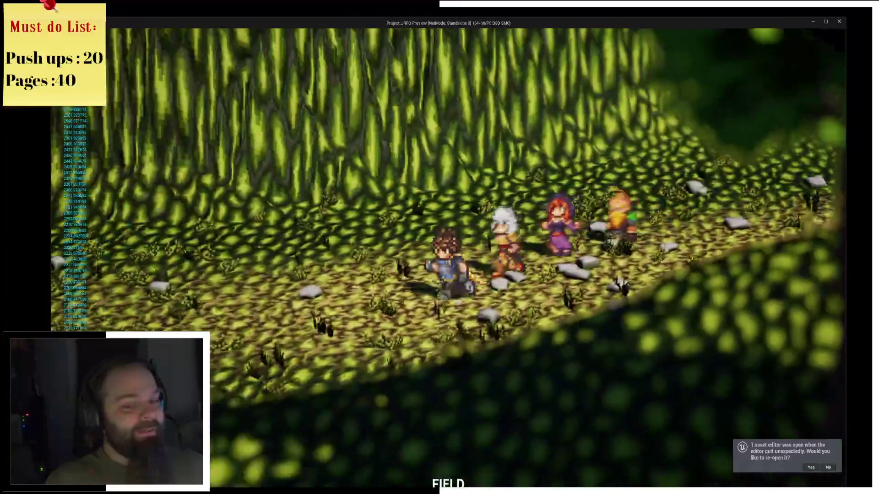
Step: Cast Cleave on the slimes twice, attempt to flee, then stop the play session
{"action": "key", "text": "Down"}
{"action": "key", "text": "Return"}
{"action": "key", "text": "Return"}
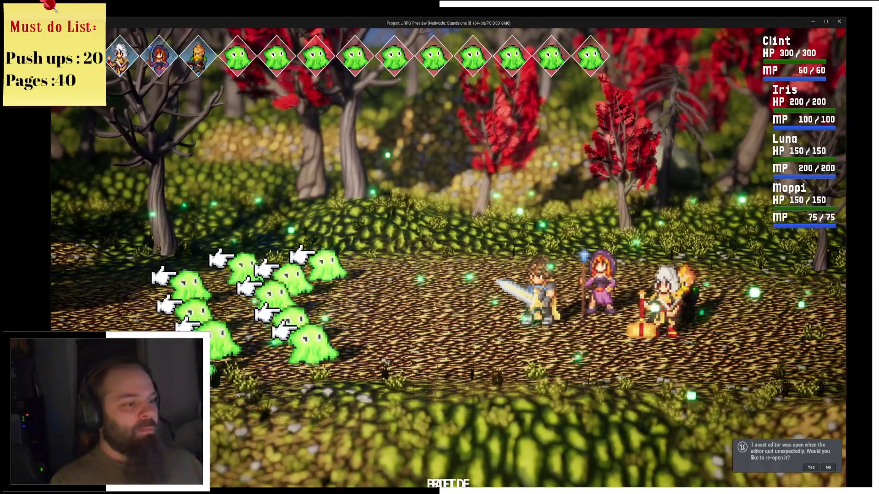
{"action": "key", "text": "Return"}
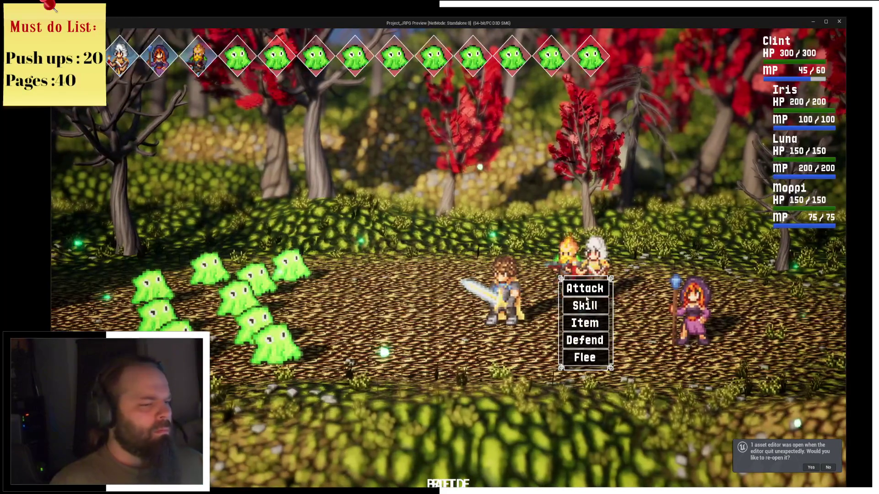
{"action": "key", "text": "Return"}
{"action": "key", "text": "Return"}
{"action": "key", "text": "Return"}
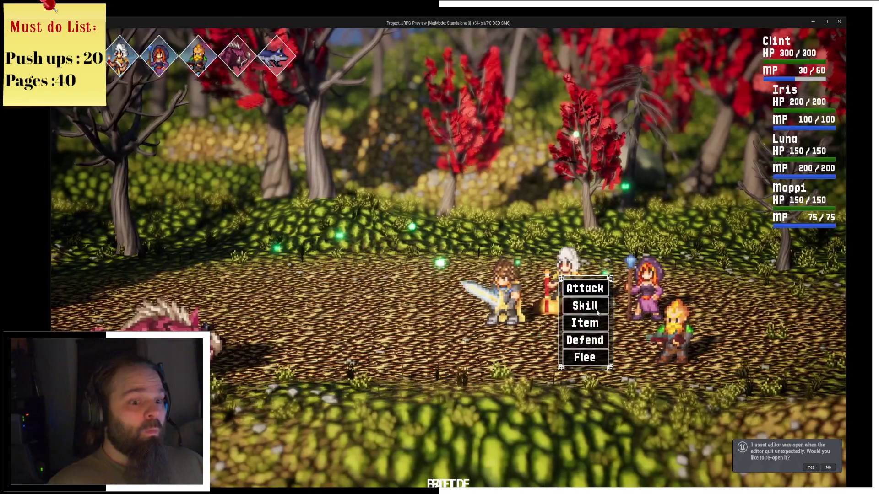
{"action": "left_click", "coordinate": [585, 357]}
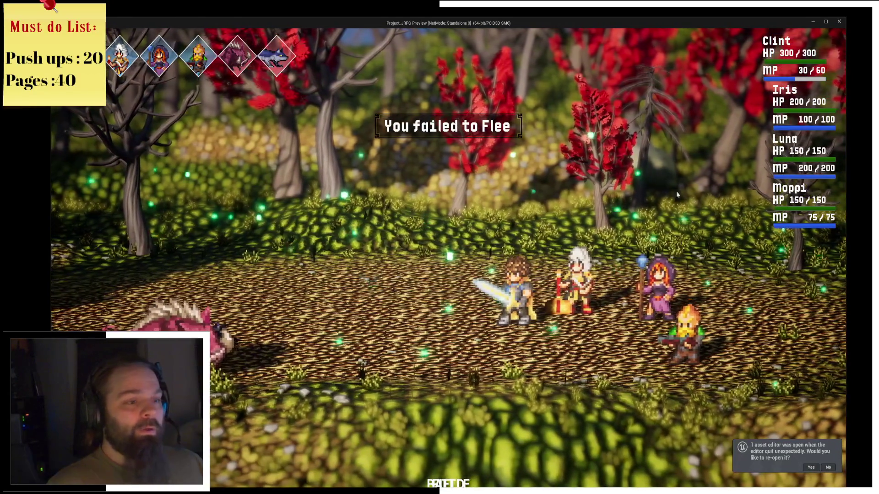
{"action": "key", "text": "alt+Tab"}
{"action": "key", "text": "alt+Tab"}
{"action": "key", "text": "alt+Tab"}
{"action": "left_click", "coordinate": [361, 43]}
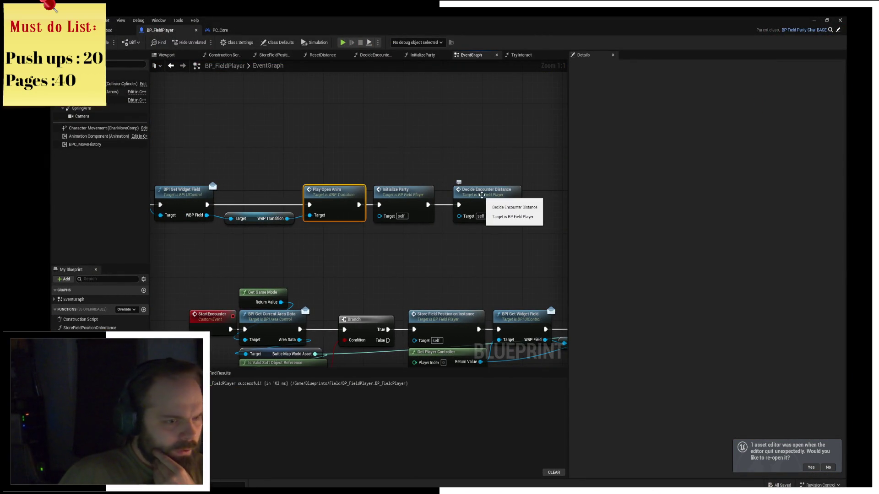
Step: Breakpoint the SET Encounter Distance node in DecideEncounterDistance and play, inspecting its random values
{"action": "double_click", "coordinate": [481, 195]}
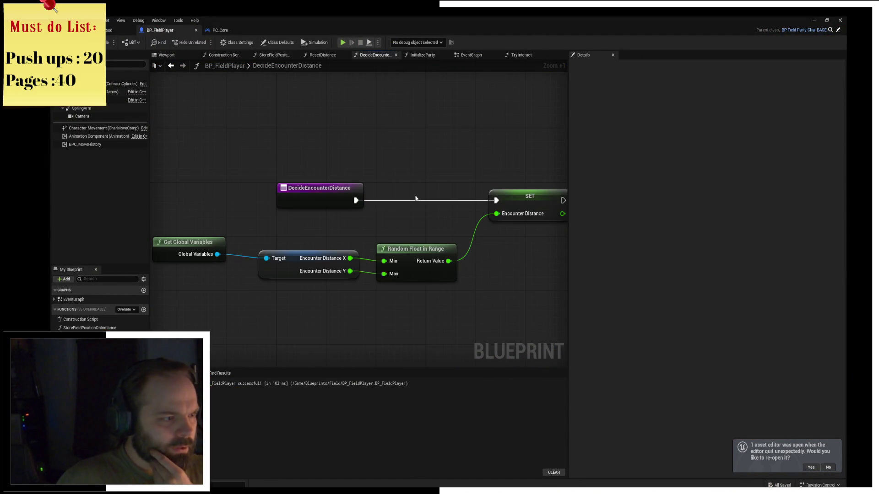
{"action": "left_click", "coordinate": [439, 181]}
{"action": "key", "text": "F9"}
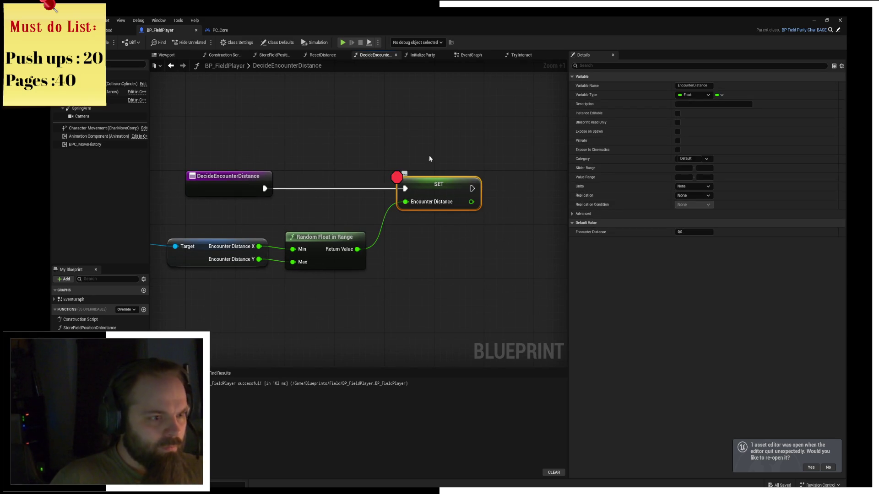
{"action": "left_click", "coordinate": [342, 42]}
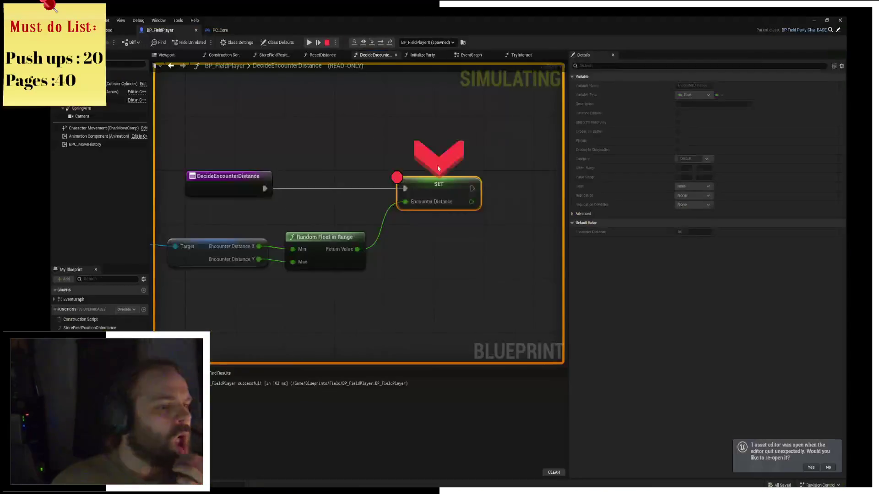
{"action": "mouse_move", "coordinate": [351, 223]}
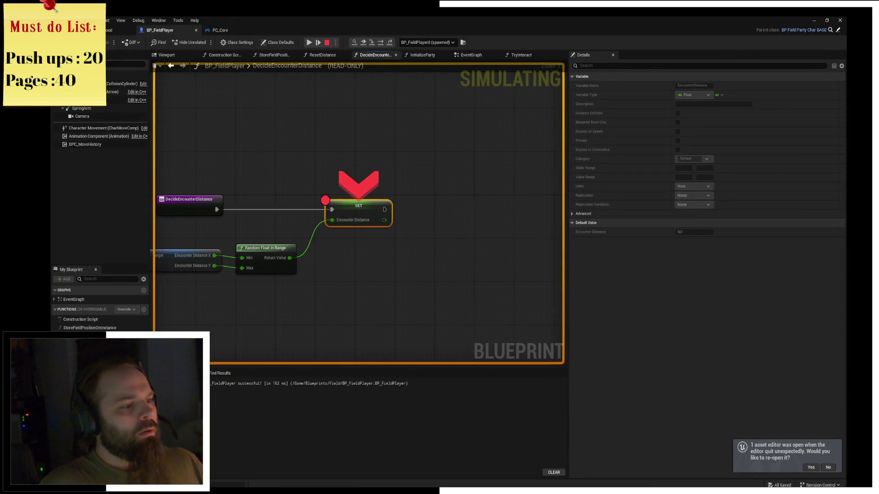
{"action": "mouse_move", "coordinate": [336, 240]}
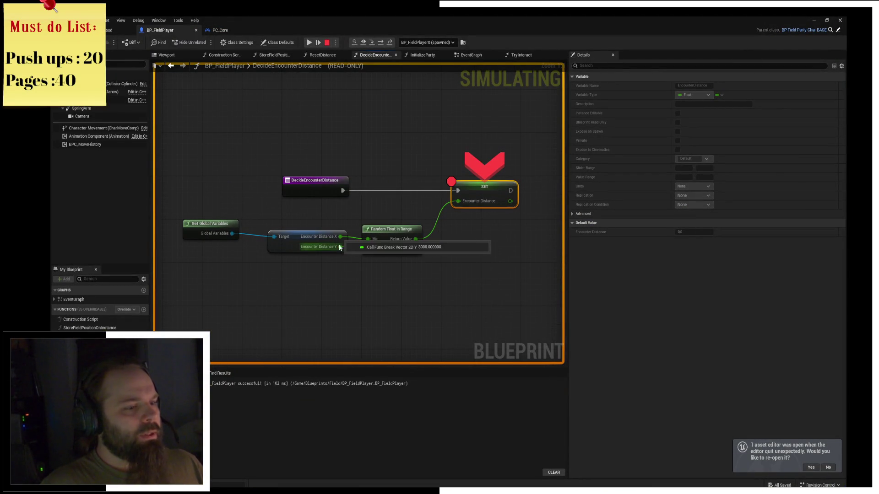
{"action": "left_click", "coordinate": [310, 42]}
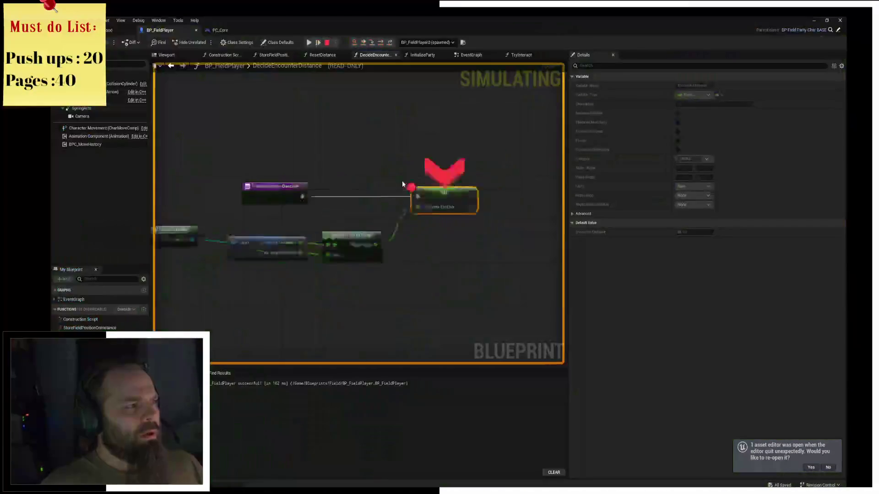
{"action": "mouse_move", "coordinate": [352, 222]}
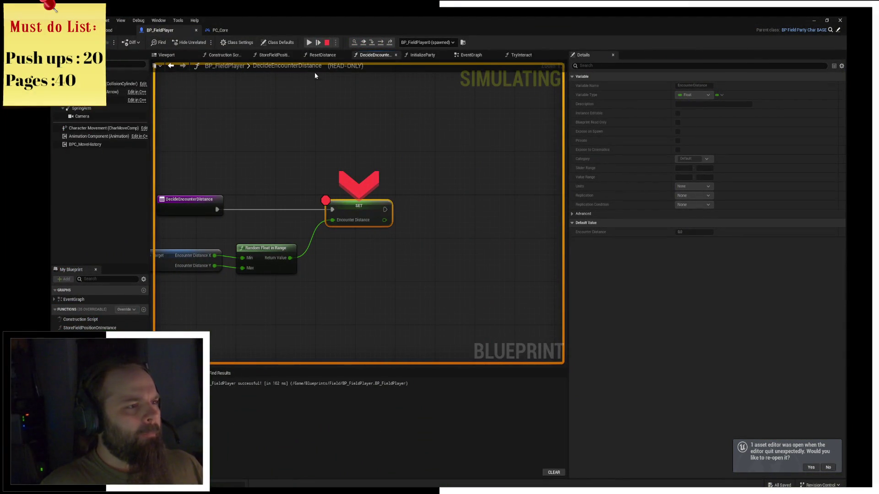
{"action": "left_click", "coordinate": [308, 43]}
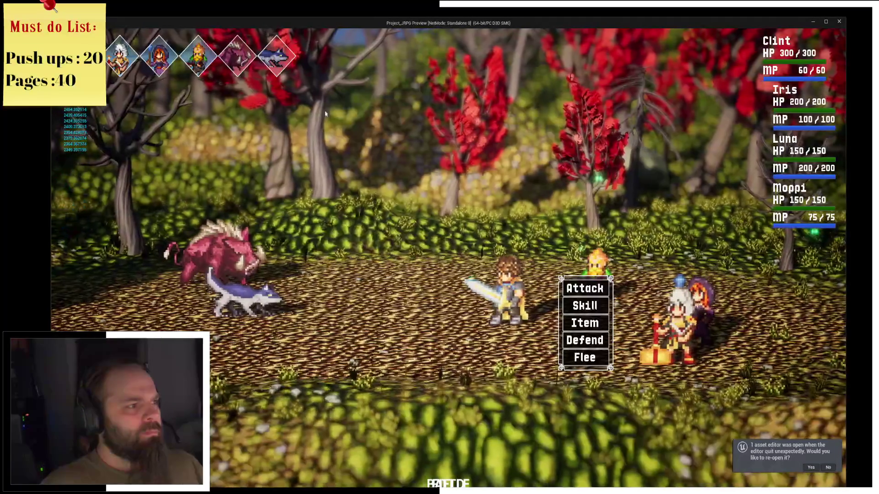
Step: Fight the boar with Clint's attack and Iris's Holy Light, then close the game preview
{"action": "key", "text": "Return"}
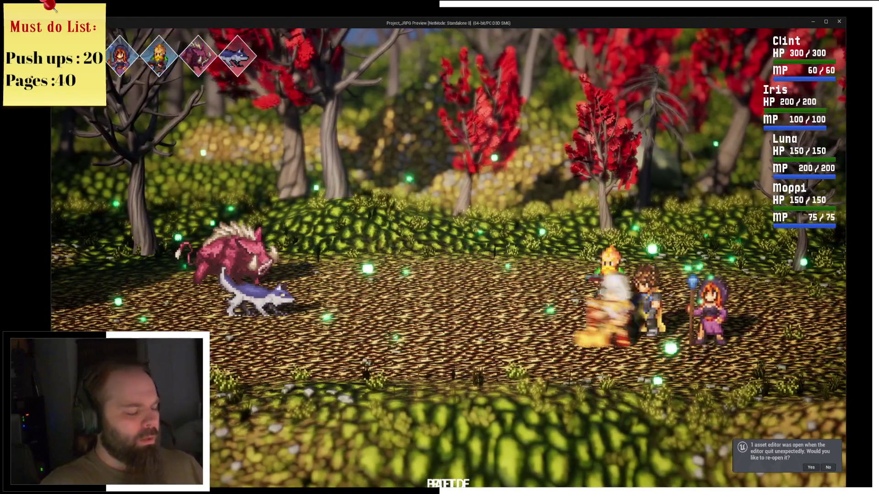
{"action": "key", "text": "Down"}
{"action": "key", "text": "Return"}
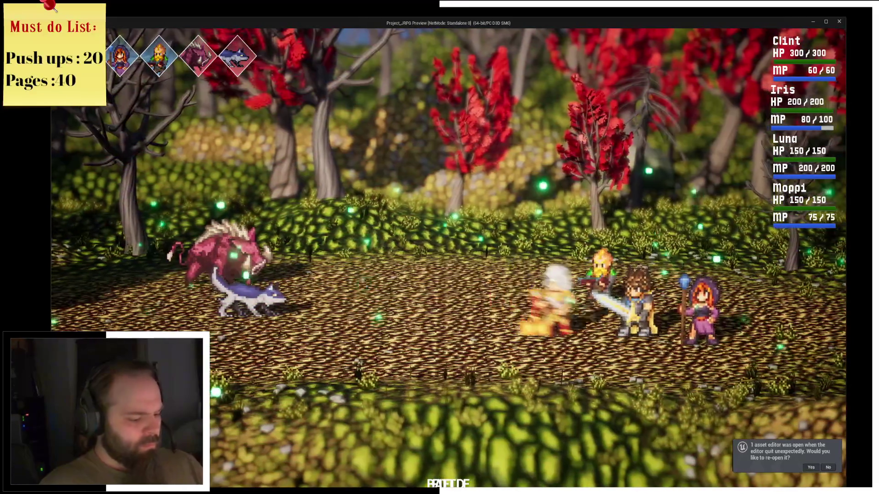
{"action": "key", "text": "Escape"}
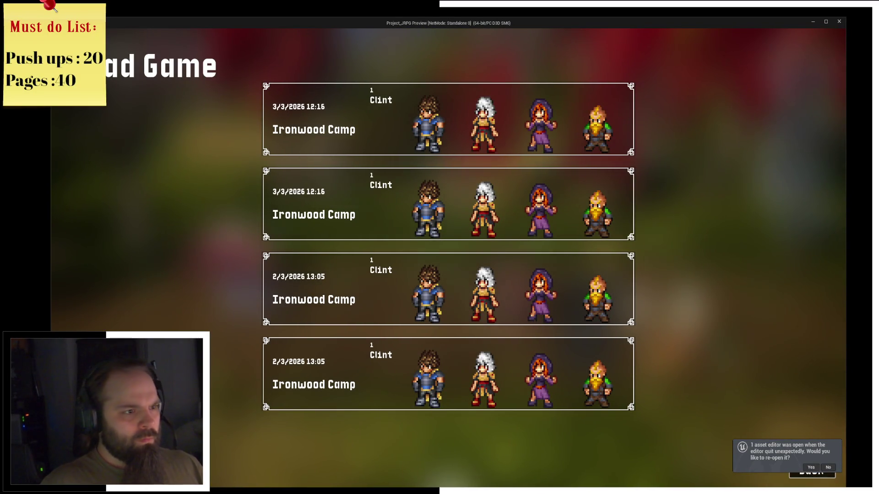
{"action": "key", "text": "Escape"}
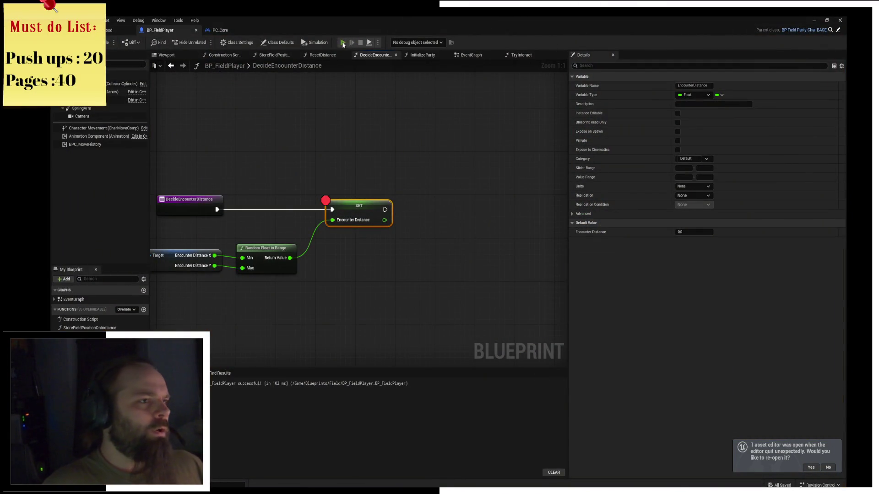
{"action": "left_click", "coordinate": [343, 42]}
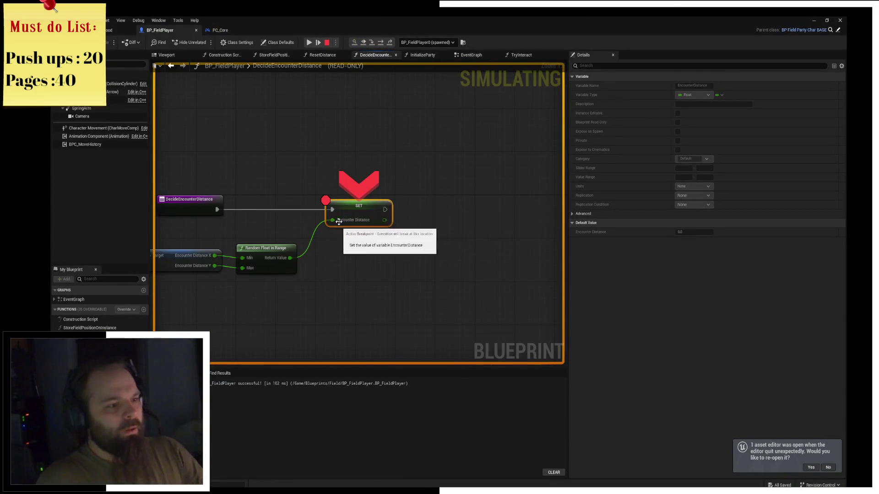
{"action": "left_click", "coordinate": [310, 42]}
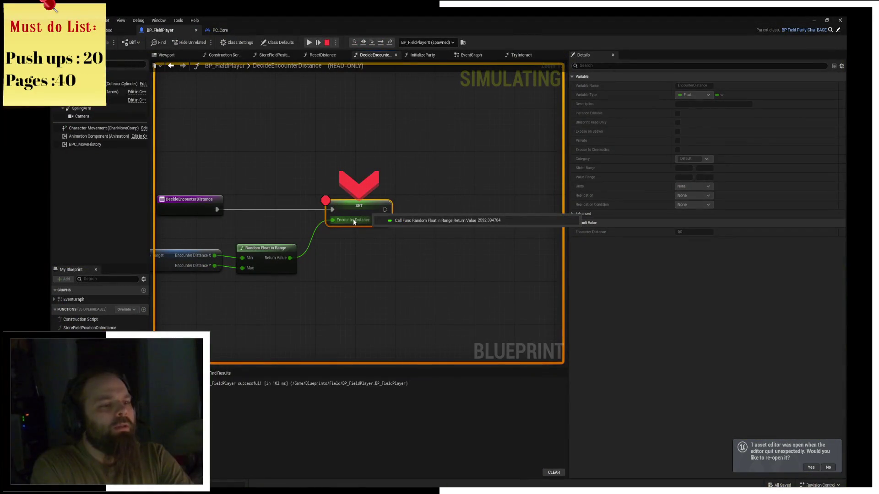
{"action": "left_click", "coordinate": [311, 46]}
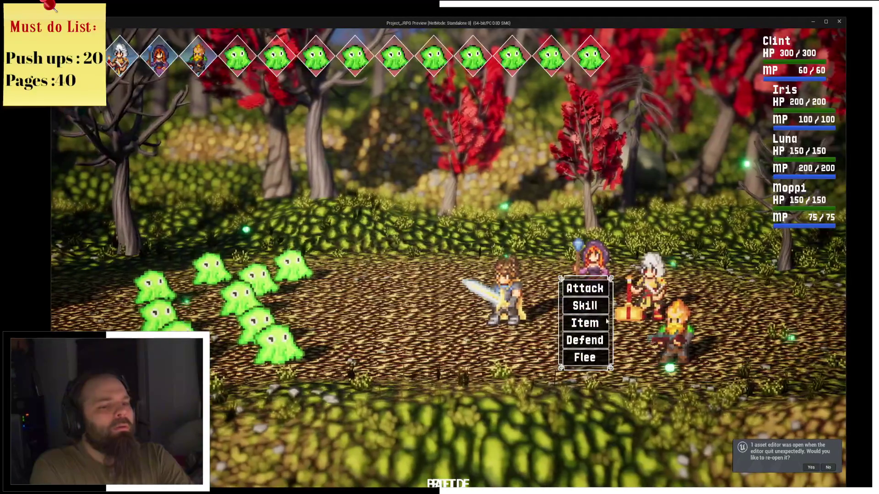
{"action": "left_click", "coordinate": [585, 306]}
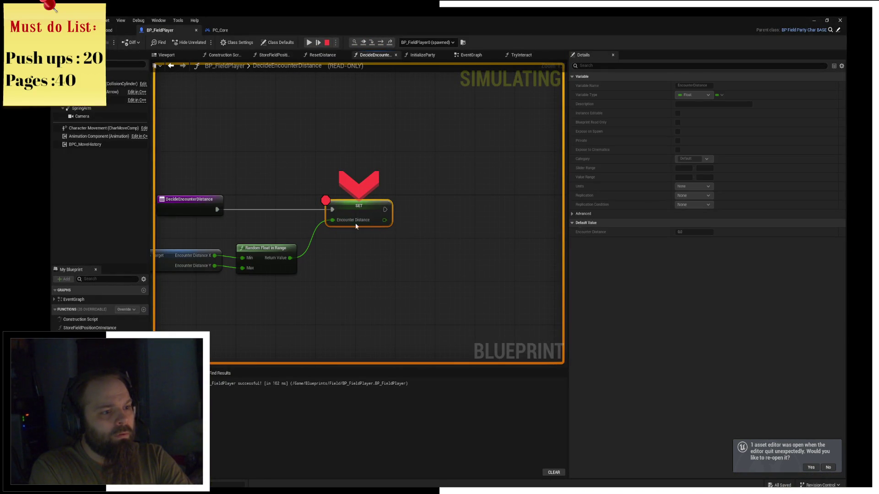
{"action": "key", "text": "F5"}
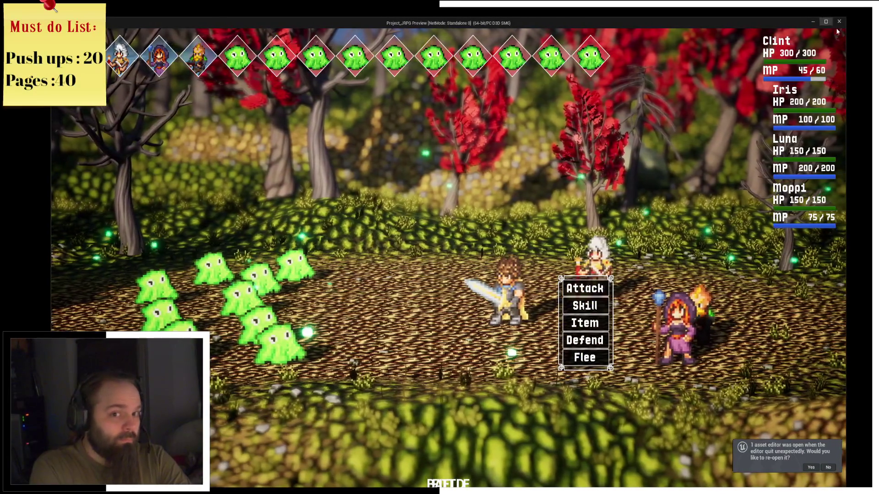
{"action": "left_click", "coordinate": [839, 23]}
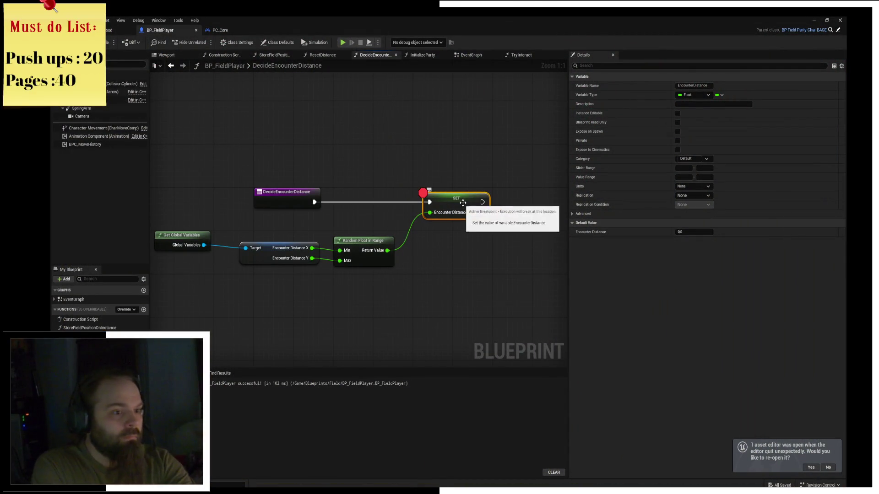
Step: Pan the EventGraph to the Branch and encounter nodes, then open the ResetDistance function
{"action": "left_click", "coordinate": [471, 55]}
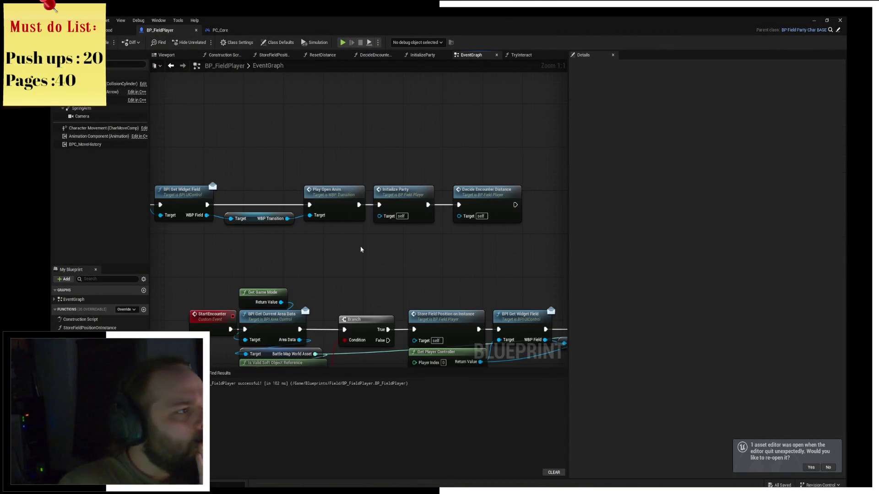
{"action": "left_click_drag", "start_coordinate": [372, 256], "coordinate": [372, 167]}
{"action": "mouse_move", "coordinate": [299, 340]}
{"action": "left_mouse_down"}
{"action": "mouse_move", "coordinate": [324, 220]}
{"action": "mouse_move", "coordinate": [472, 185]}
{"action": "mouse_move", "coordinate": [383, 187]}
{"action": "left_mouse_up"}
{"action": "mouse_move", "coordinate": [305, 160]}
{"action": "left_mouse_down"}
{"action": "mouse_move", "coordinate": [274, 104]}
{"action": "mouse_move", "coordinate": [272, 44]}
{"action": "left_mouse_up"}
{"action": "scroll", "coordinate": [444, 192], "scroll_direction": "down", "scroll_amount": 2}
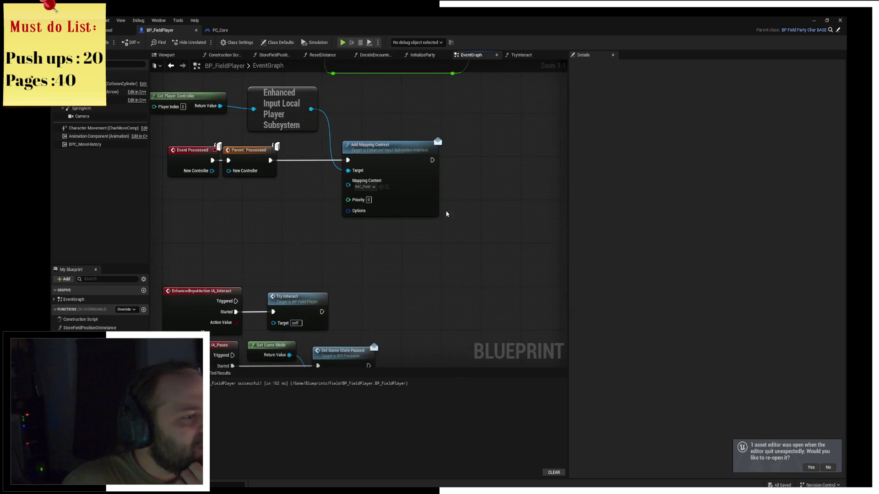
{"action": "scroll", "coordinate": [369, 185], "scroll_direction": "up", "scroll_amount": 2}
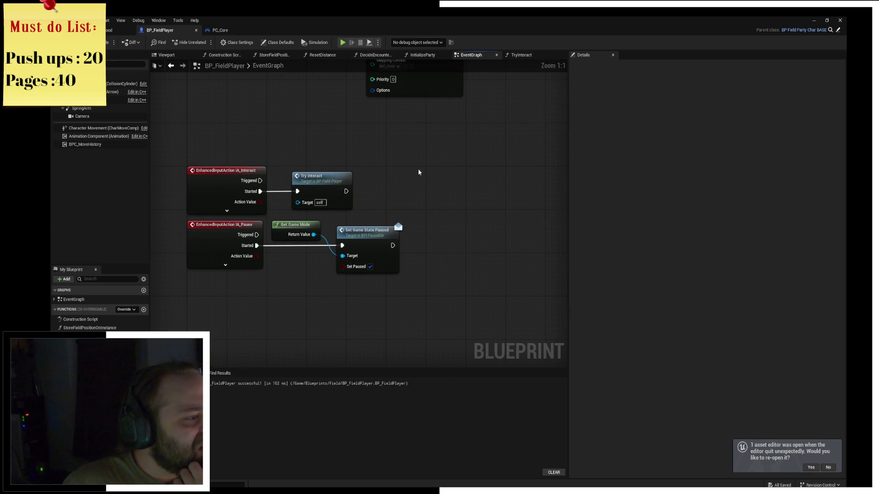
{"action": "scroll", "coordinate": [471, 157], "scroll_direction": "down", "scroll_amount": 1}
{"action": "mouse_move", "coordinate": [441, 190]}
{"action": "left_mouse_down"}
{"action": "mouse_move", "coordinate": [450, 193]}
{"action": "mouse_move", "coordinate": [363, 286]}
{"action": "left_mouse_up"}
{"action": "mouse_move", "coordinate": [432, 230]}
{"action": "left_mouse_down"}
{"action": "mouse_move", "coordinate": [389, 245]}
{"action": "mouse_move", "coordinate": [375, 245]}
{"action": "mouse_move", "coordinate": [392, 237]}
{"action": "mouse_move", "coordinate": [333, 231]}
{"action": "left_mouse_up"}
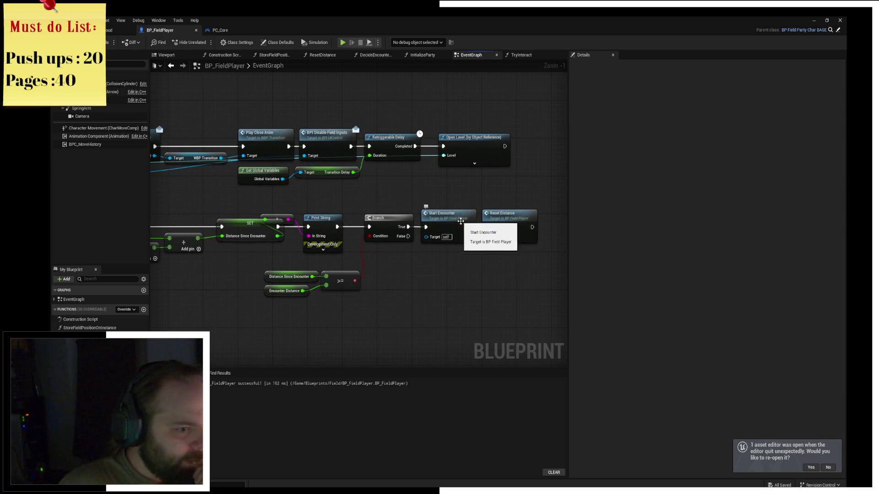
{"action": "double_click", "coordinate": [509, 224]}
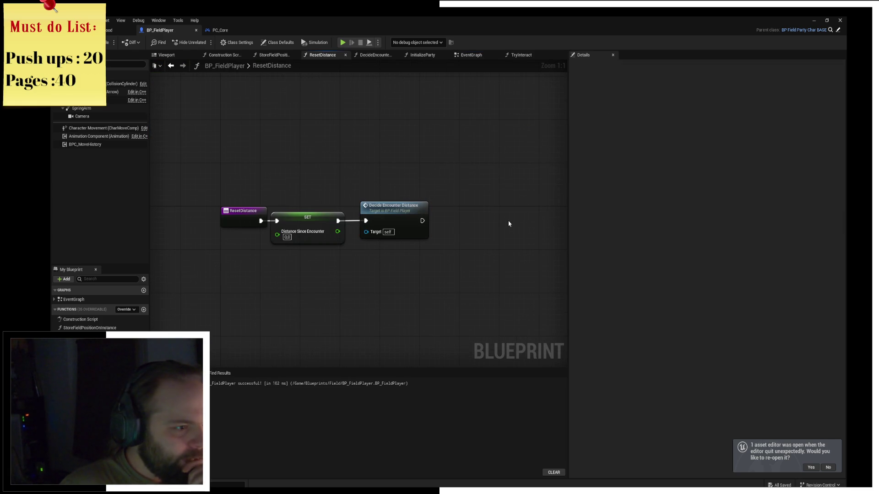
Step: Check DecideEncounterDistance, then set a breakpoint on the Start Encounter call in EventGraph
{"action": "left_click", "coordinate": [314, 226]}
{"action": "double_click", "coordinate": [390, 207]}
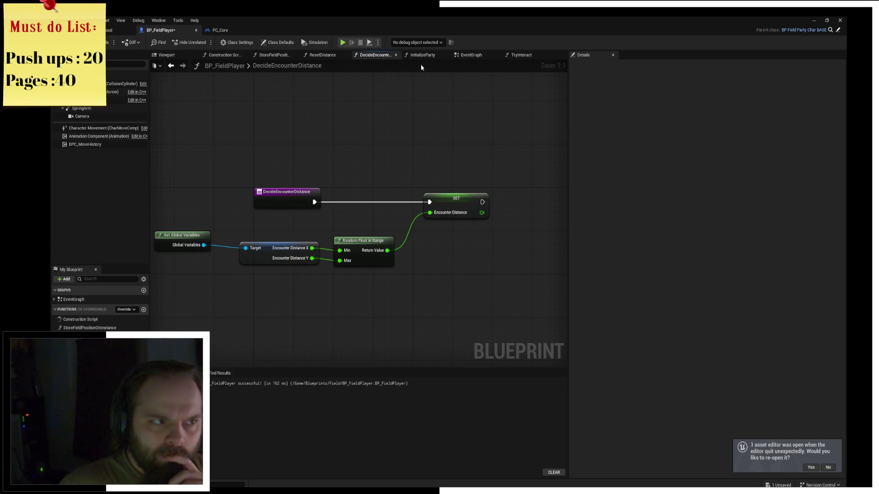
{"action": "left_click", "coordinate": [471, 56]}
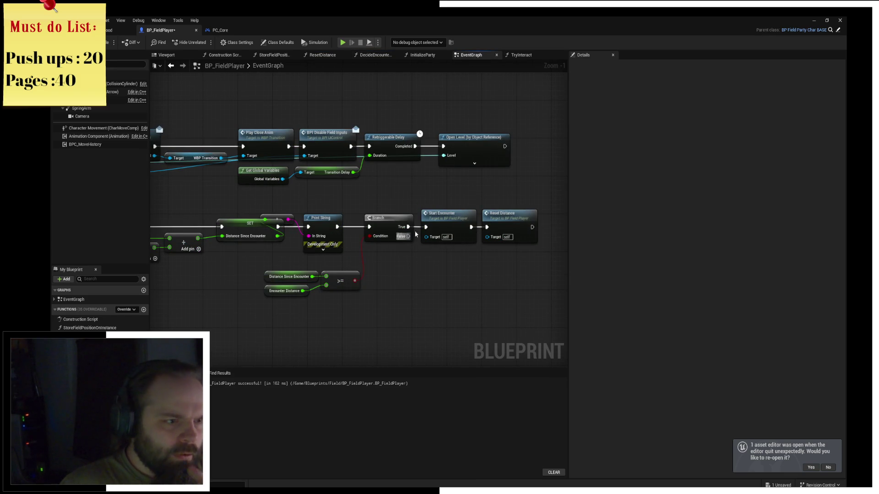
{"action": "left_click", "coordinate": [450, 218]}
{"action": "key", "text": "F9"}
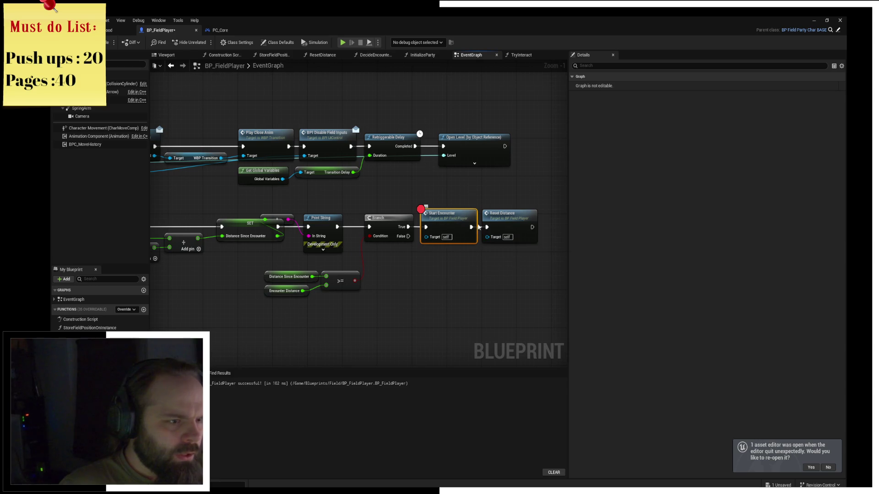
{"action": "double_click", "coordinate": [454, 223]}
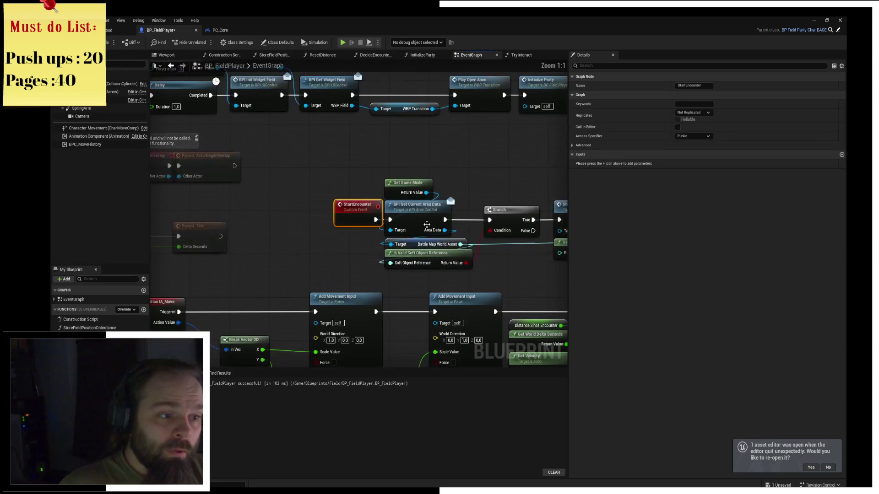
Step: Move Start Encounter after Reset Distance and place both directly after the Branch
{"action": "mouse_move", "coordinate": [475, 200]}
{"action": "left_mouse_down"}
{"action": "mouse_move", "coordinate": [353, 146]}
{"action": "mouse_move", "coordinate": [264, 135]}
{"action": "mouse_move", "coordinate": [4, 155]}
{"action": "mouse_move", "coordinate": [448, 193]}
{"action": "left_mouse_up"}
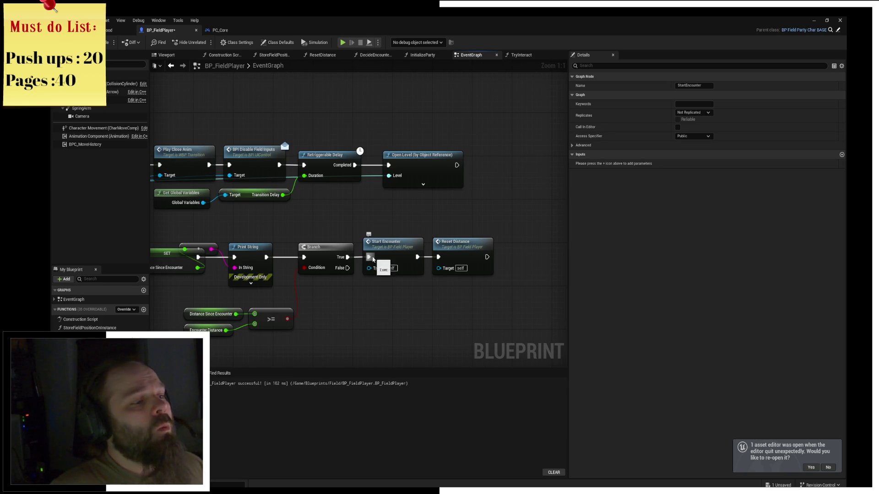
{"action": "left_click_drag", "start_coordinate": [409, 255], "coordinate": [535, 252]}
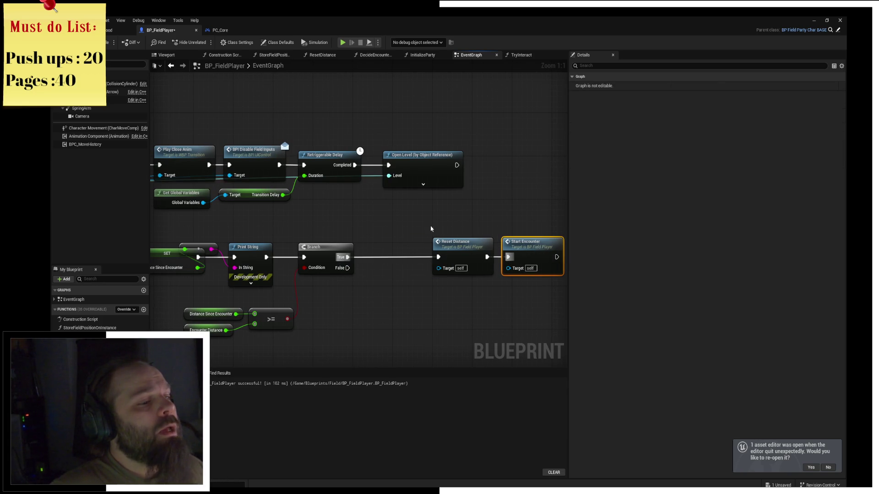
{"action": "left_click_drag", "start_coordinate": [430, 229], "coordinate": [512, 257]}
{"action": "left_click_drag", "start_coordinate": [447, 249], "coordinate": [367, 255]}
{"action": "left_click", "coordinate": [343, 211]}
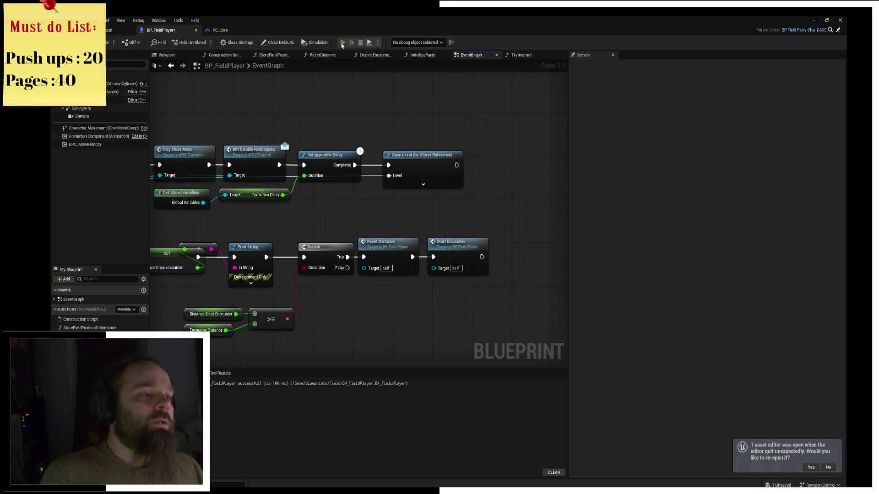
Step: Launch a play test and defeat the slime pack using battle commands and Cleave
{"action": "left_click", "coordinate": [343, 43]}
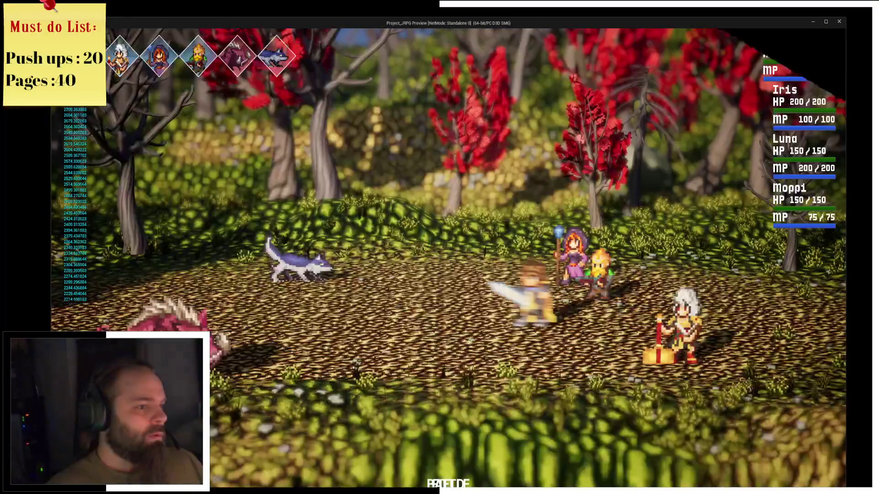
{"action": "left_click", "coordinate": [591, 302]}
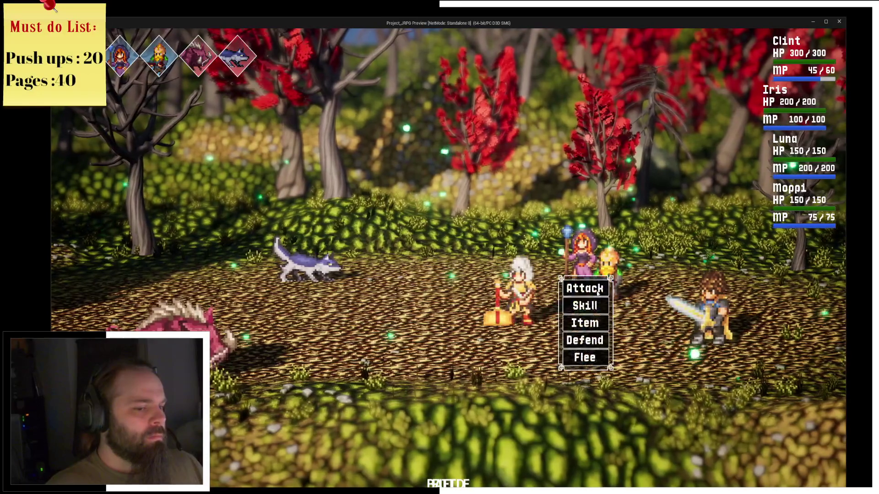
{"action": "key", "text": "Return"}
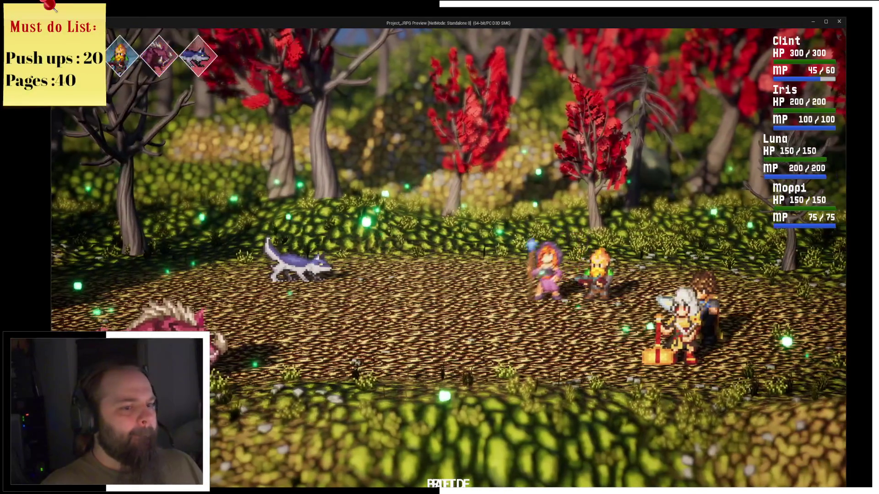
{"action": "key", "text": "Return"}
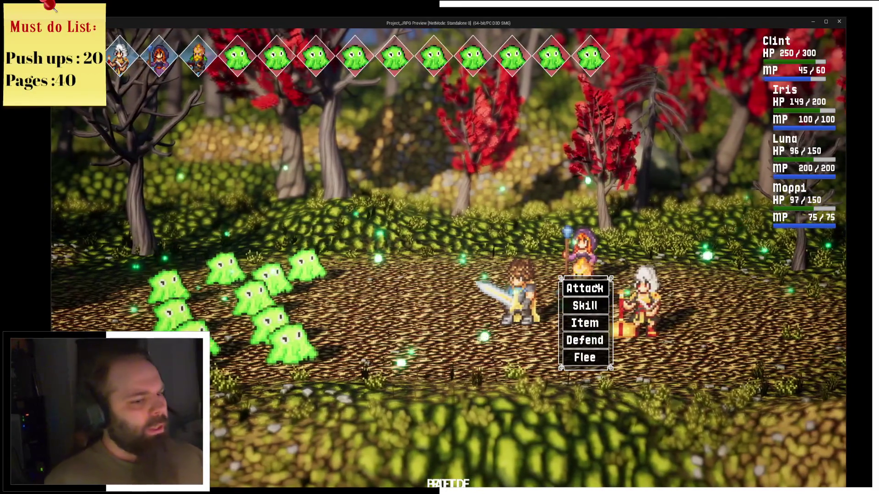
{"action": "left_click", "coordinate": [583, 300]}
{"action": "left_click", "coordinate": [583, 298]}
{"action": "left_click", "coordinate": [229, 293]}
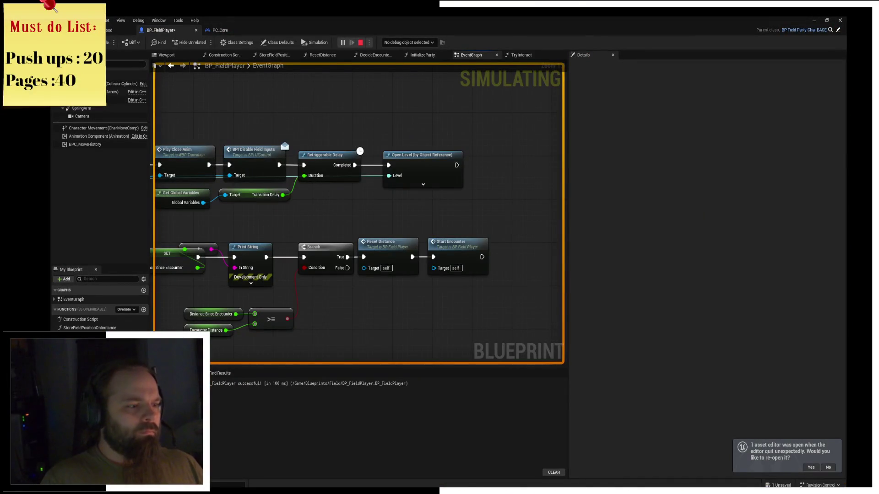
Step: Dismiss the Victory screen and inspect the Branch node in the event graph
{"action": "key", "text": "alt+Tab"}
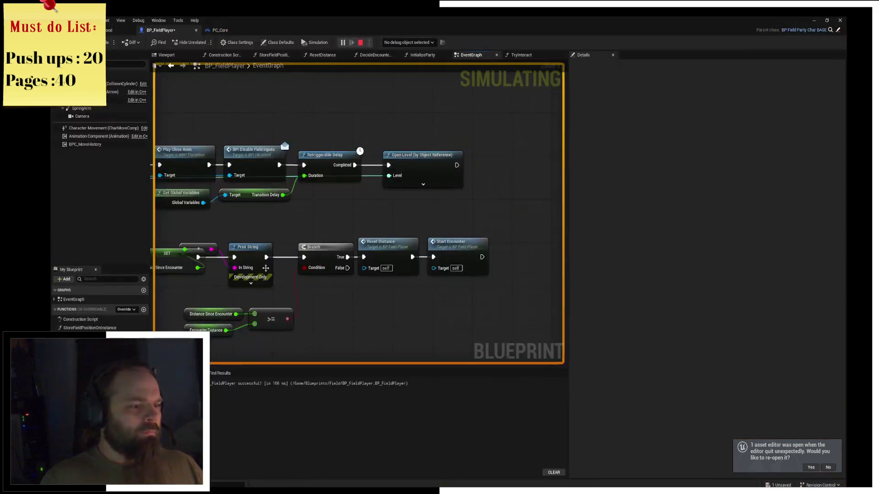
{"action": "left_click_drag", "start_coordinate": [300, 282], "coordinate": [376, 259]}
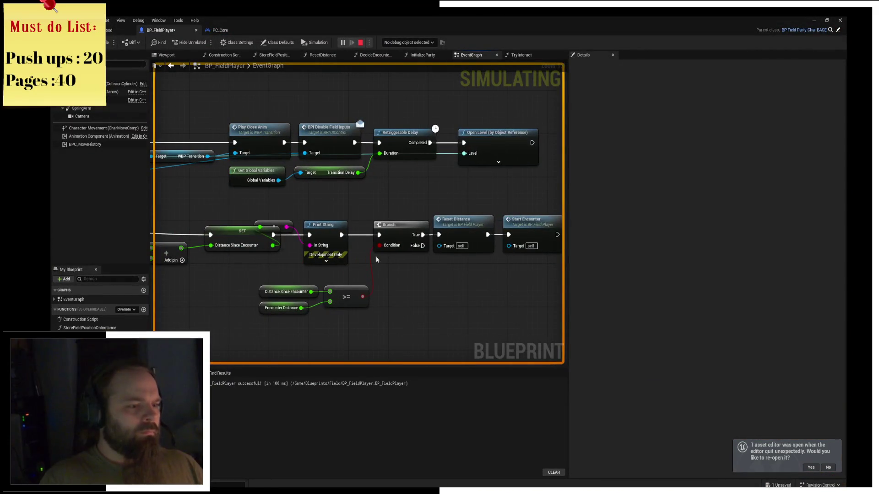
{"action": "key", "text": "alt+Tab"}
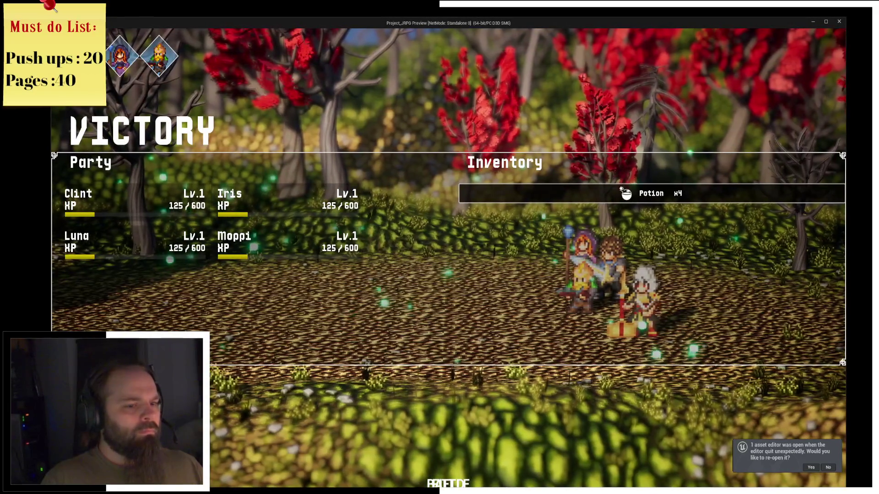
{"action": "key", "text": "Return"}
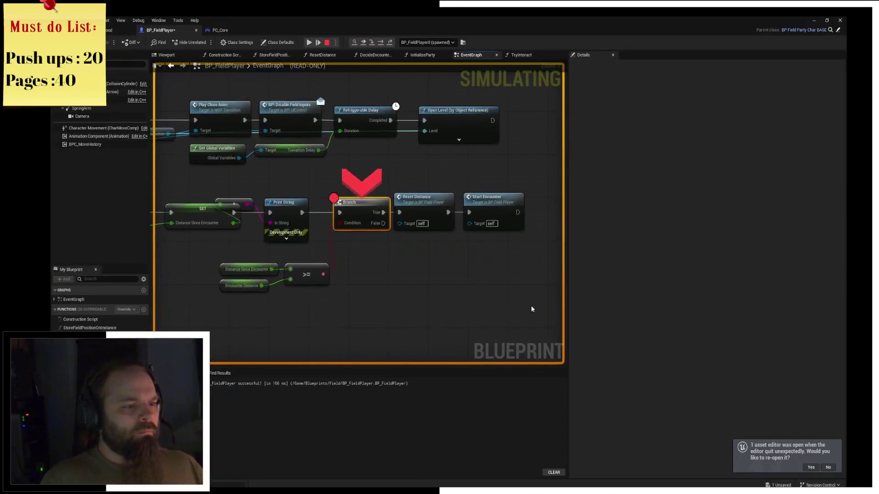
{"action": "mouse_move", "coordinate": [352, 224]}
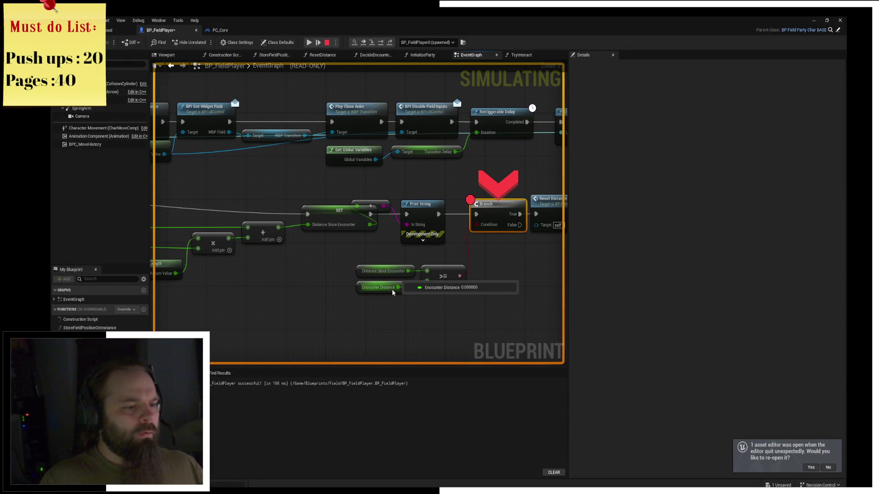
{"action": "left_click_drag", "start_coordinate": [391, 289], "coordinate": [291, 314]}
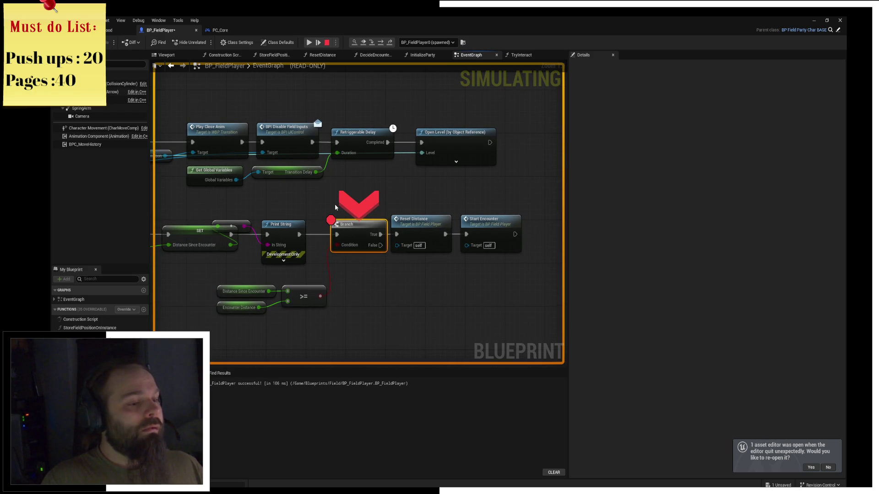
Step: Open the DecideEncounterDistance function graph and set a breakpoint on its entry node
{"action": "double_click", "coordinate": [484, 222]}
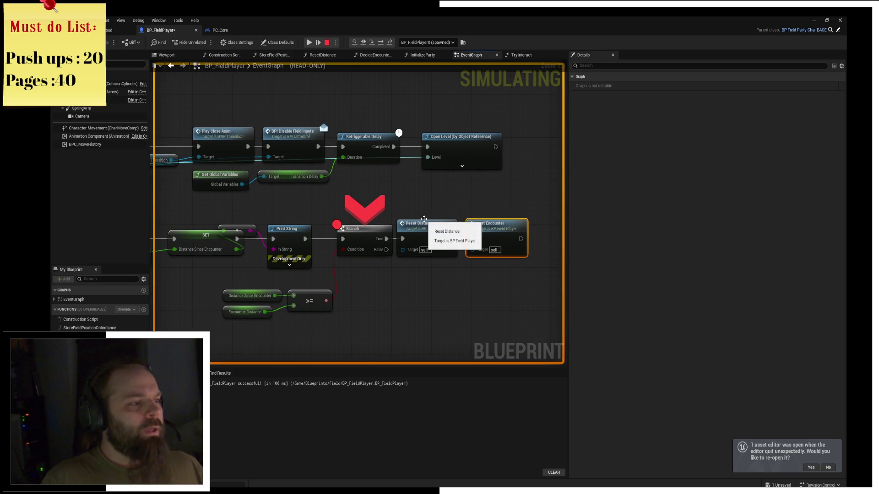
{"action": "double_click", "coordinate": [427, 225]}
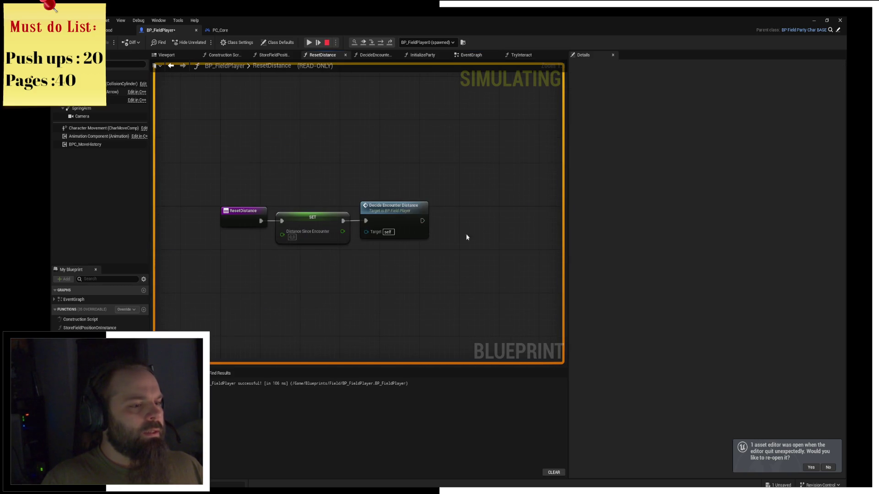
{"action": "double_click", "coordinate": [401, 220]}
{"action": "left_click", "coordinate": [300, 194]}
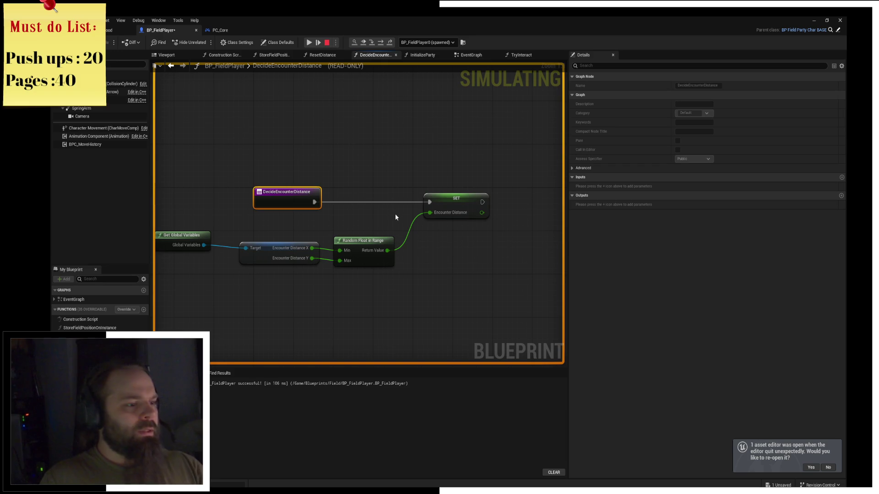
Step: Close the game preview window and start a new play session
{"action": "key", "text": "alt+Tab"}
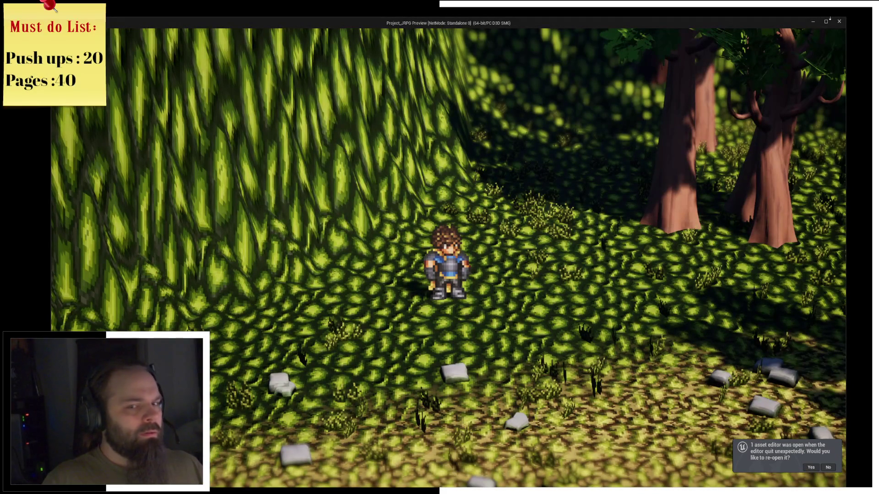
{"action": "left_click", "coordinate": [840, 24]}
{"action": "key", "text": "alt+p"}
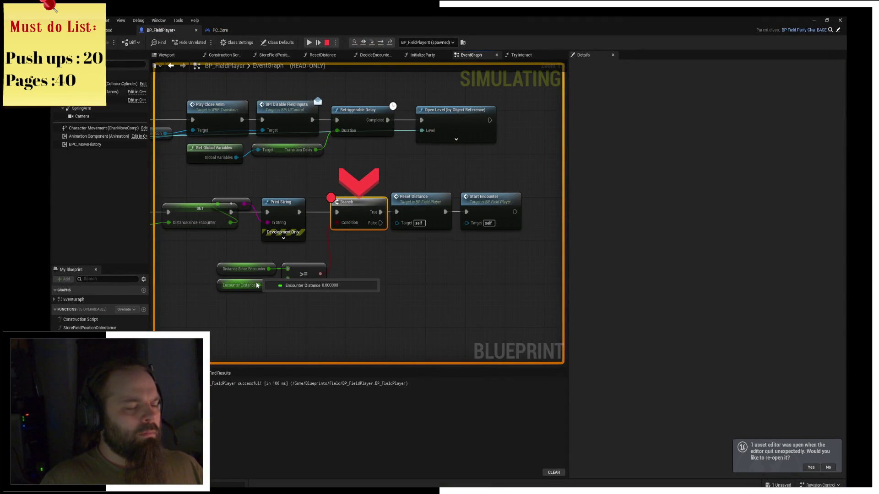
Step: Resume twice, stepping to the SET node each time to check Encounter Distance
{"action": "left_click", "coordinate": [317, 40]}
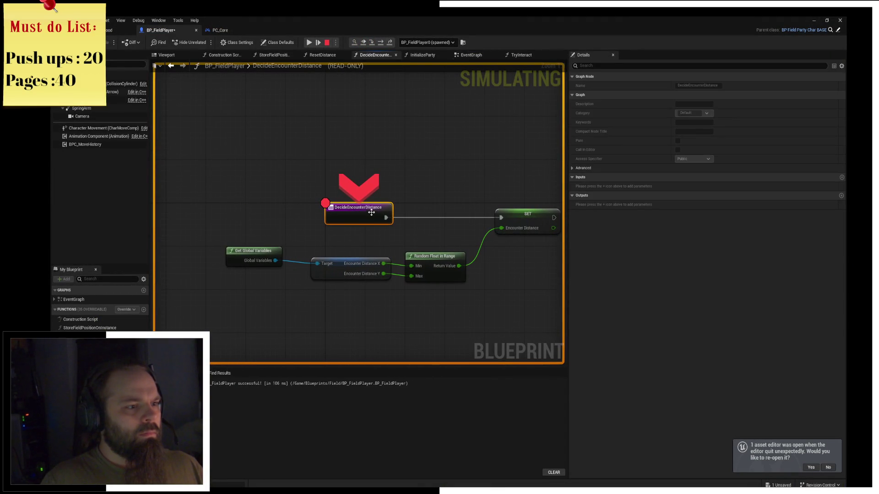
{"action": "left_click", "coordinate": [372, 43]}
{"action": "mouse_move", "coordinate": [352, 222]}
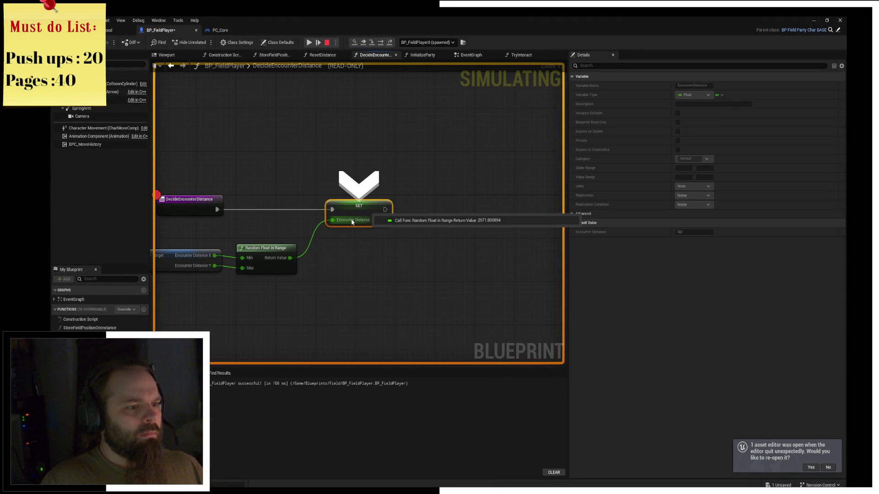
{"action": "left_click", "coordinate": [309, 43]}
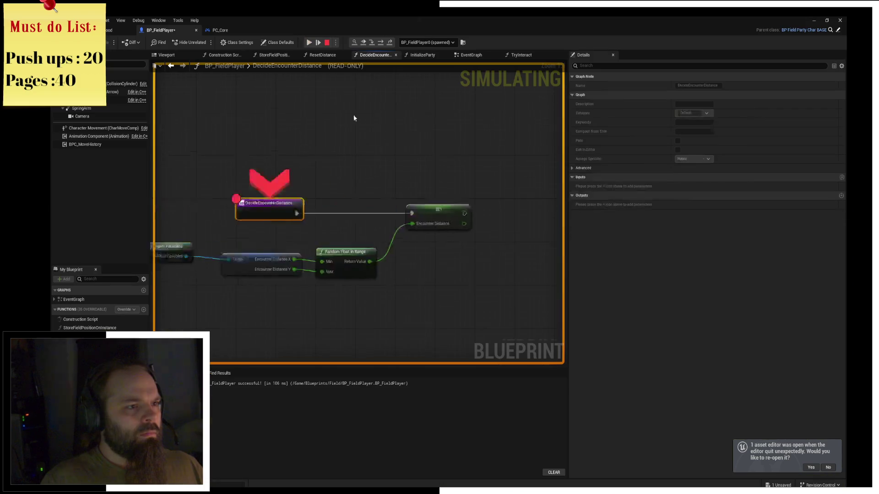
{"action": "left_click", "coordinate": [381, 44]}
Step: Remove the Branch breakpoint, resume, and step over to the SET Encounter Distance node
{"action": "mouse_move", "coordinate": [361, 222]}
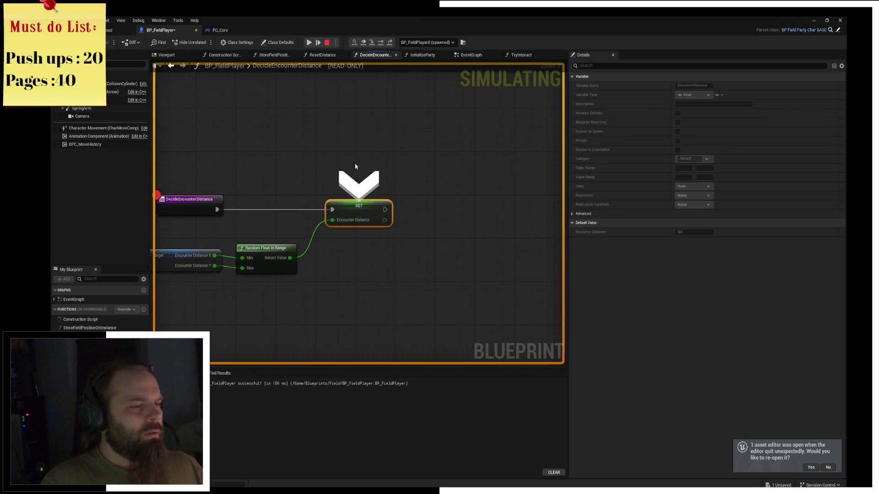
{"action": "left_click", "coordinate": [310, 42]}
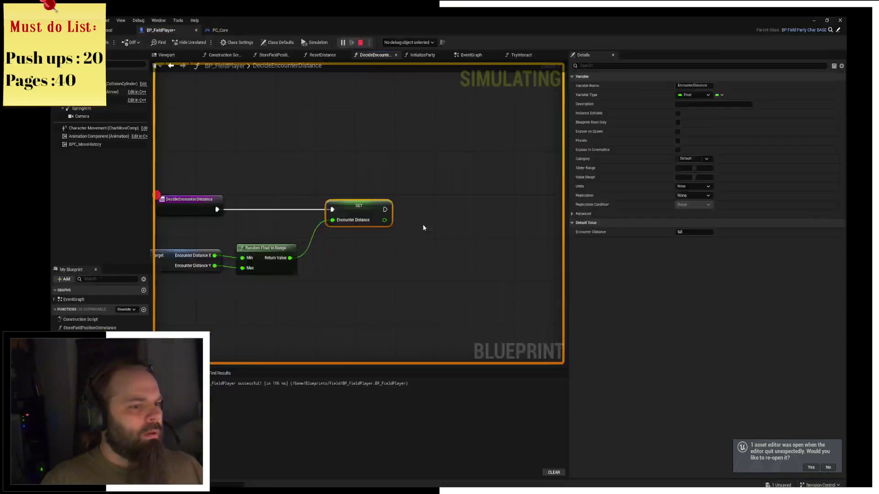
{"action": "mouse_move", "coordinate": [346, 226]}
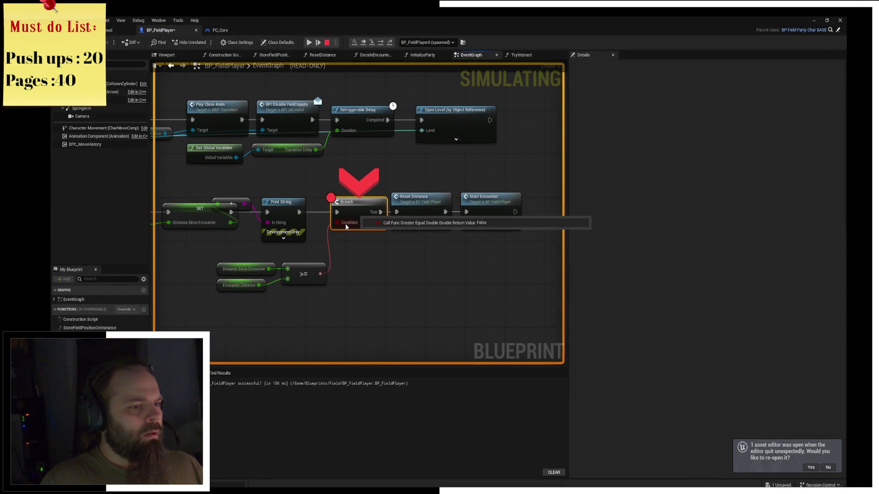
{"action": "left_click", "coordinate": [309, 42]}
{"action": "key", "text": "F9"}
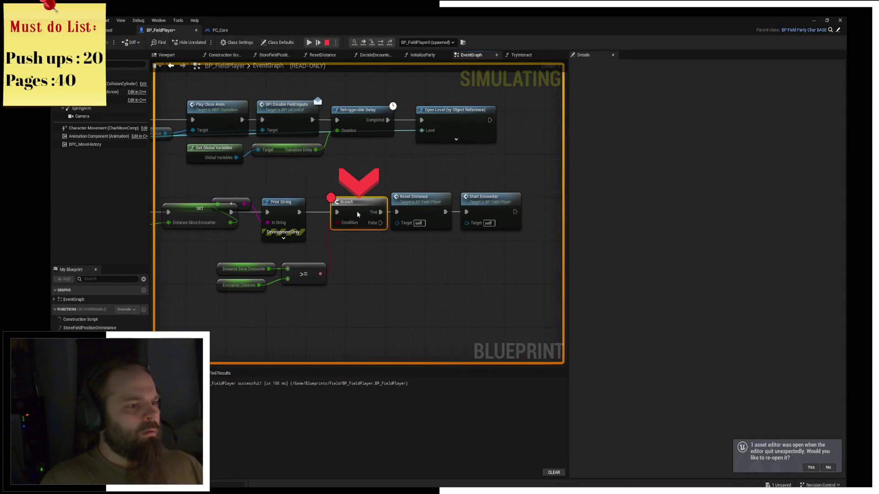
{"action": "left_click", "coordinate": [309, 42]}
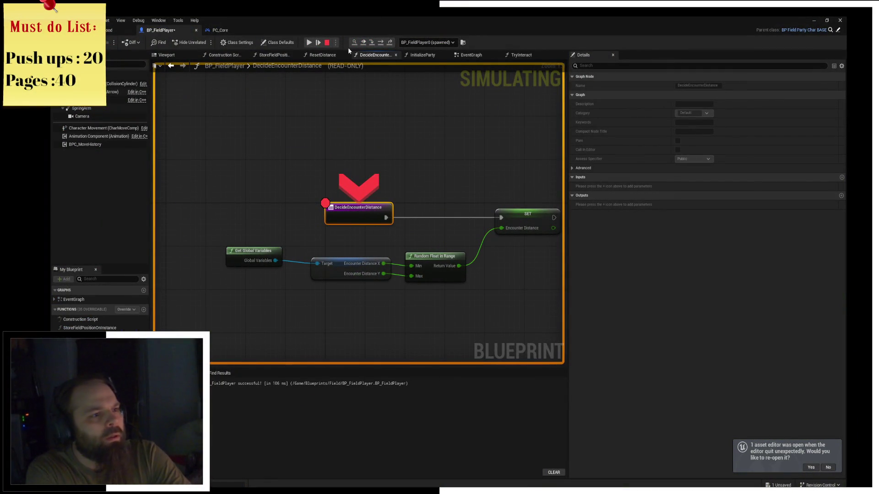
{"action": "key", "text": "F10"}
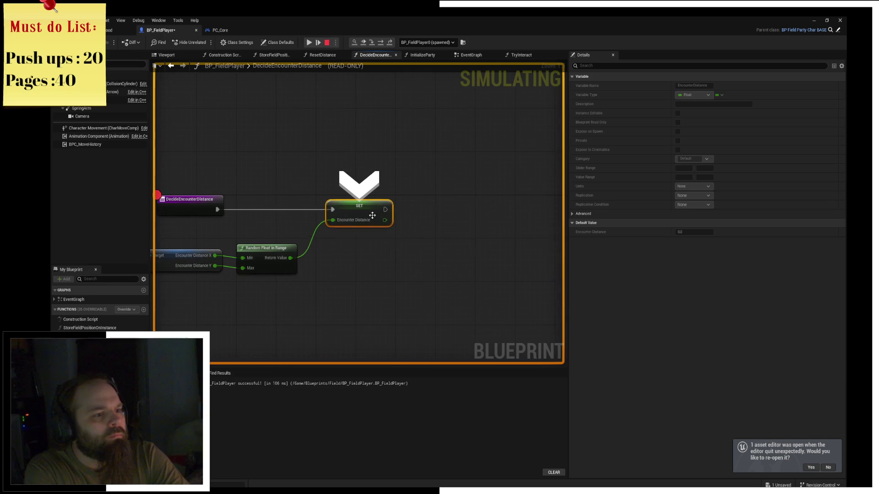
Step: Resume the game and have each ally attack the pink beast
{"action": "left_click", "coordinate": [317, 41]}
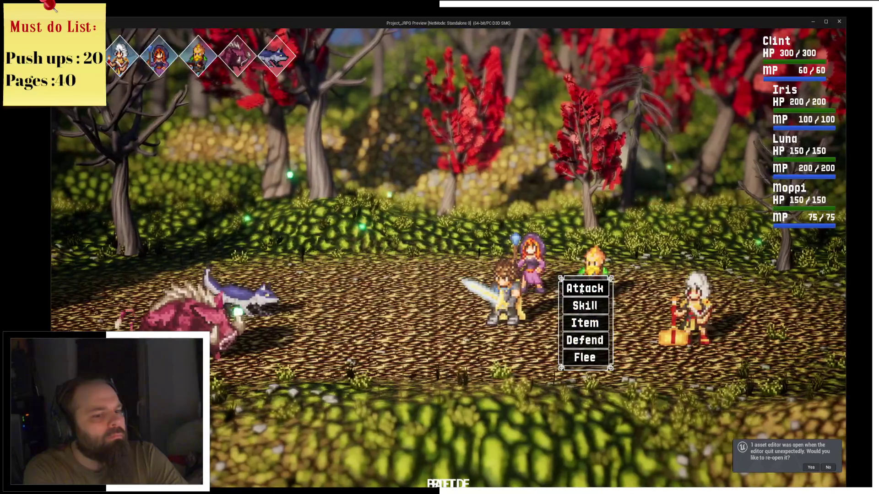
{"action": "left_click", "coordinate": [571, 295]}
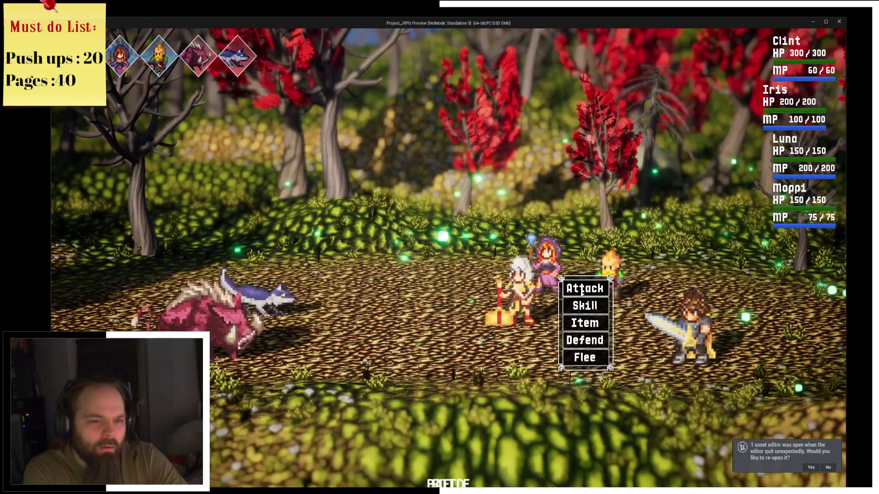
{"action": "left_click", "coordinate": [572, 288]}
{"action": "left_click", "coordinate": [197, 316]}
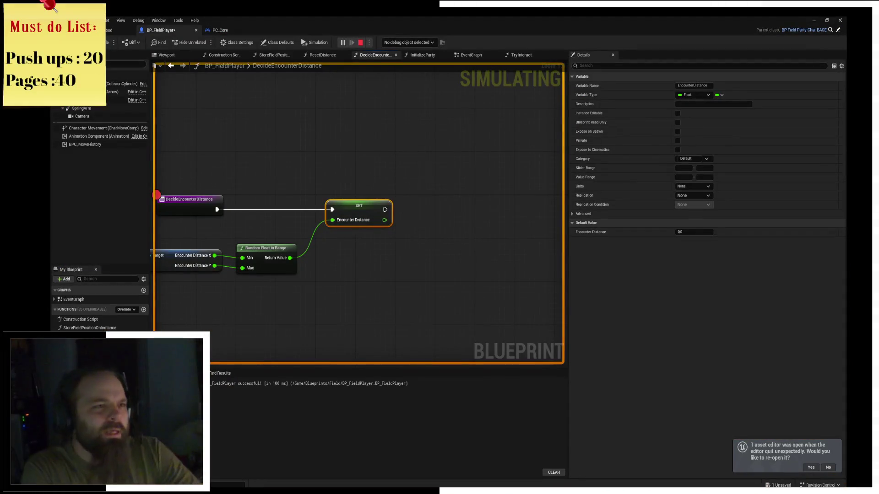
Step: Return to the editor and stop the play session
{"action": "key", "text": "alt+Tab"}
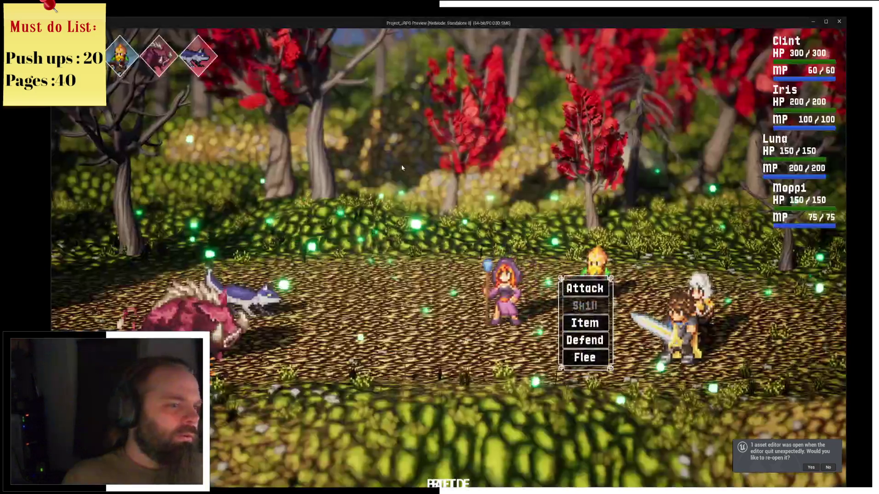
{"action": "key", "text": "alt+Tab"}
{"action": "left_click", "coordinate": [360, 43]}
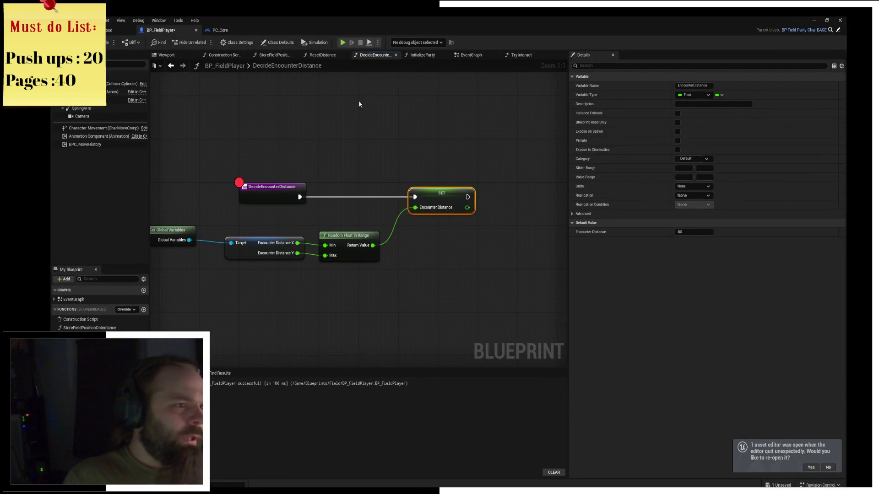
Step: Switch to the EventGraph and pan over to the BeginPlay chain
{"action": "left_click", "coordinate": [275, 186]}
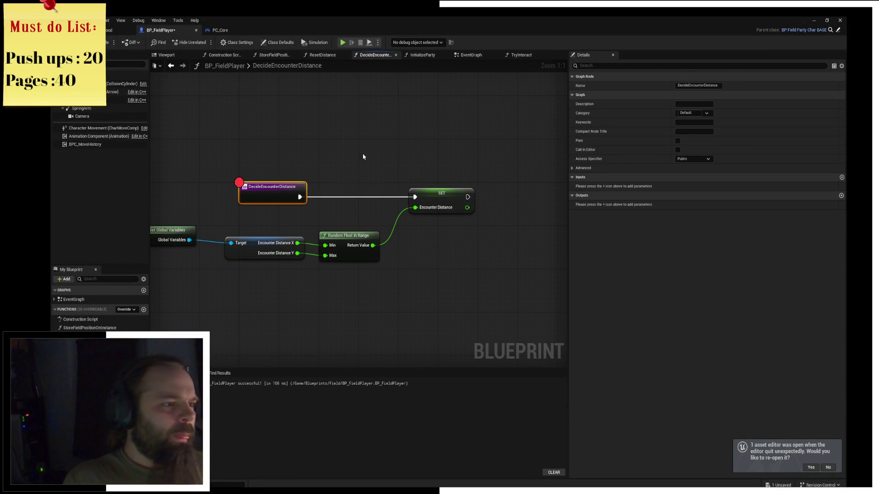
{"action": "left_click", "coordinate": [470, 54]}
{"action": "scroll", "coordinate": [323, 200], "scroll_direction": "up", "scroll_amount": 4}
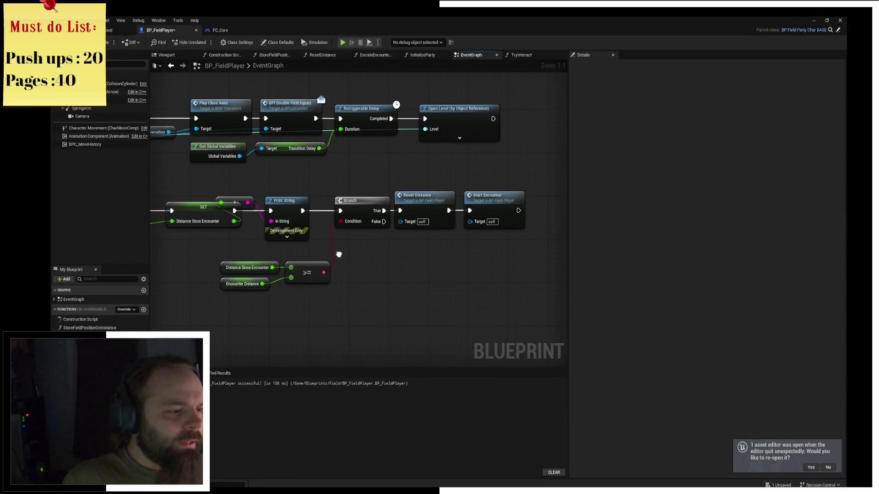
{"action": "left_click", "coordinate": [320, 254]}
{"action": "mouse_move", "coordinate": [492, 122]}
{"action": "left_mouse_down"}
{"action": "mouse_move", "coordinate": [386, 167]}
{"action": "mouse_move", "coordinate": [373, 210]}
{"action": "mouse_move", "coordinate": [334, 237]}
{"action": "left_mouse_up"}
{"action": "mouse_move", "coordinate": [294, 204]}
{"action": "left_mouse_down"}
{"action": "mouse_move", "coordinate": [402, 287]}
{"action": "mouse_move", "coordinate": [314, 219]}
{"action": "mouse_move", "coordinate": [238, 183]}
{"action": "mouse_move", "coordinate": [365, 196]}
{"action": "mouse_move", "coordinate": [256, 160]}
{"action": "mouse_move", "coordinate": [315, 159]}
{"action": "left_mouse_up"}
{"action": "left_click_drag", "start_coordinate": [183, 159], "coordinate": [297, 160]}
{"action": "left_click", "coordinate": [297, 160]}
Step: Breakpoint the Decide Encounter Distance call after Initialize Party, then start playing
{"action": "mouse_move", "coordinate": [400, 204]}
{"action": "left_mouse_down"}
{"action": "mouse_move", "coordinate": [510, 183]}
{"action": "mouse_move", "coordinate": [386, 145]}
{"action": "mouse_move", "coordinate": [272, 234]}
{"action": "left_mouse_up"}
{"action": "left_click_drag", "start_coordinate": [525, 234], "coordinate": [343, 238]}
{"action": "left_click_drag", "start_coordinate": [388, 177], "coordinate": [208, 181]}
{"action": "left_click", "coordinate": [322, 173]}
{"action": "mouse_move", "coordinate": [322, 173]}
{"action": "left_mouse_down"}
{"action": "mouse_move", "coordinate": [372, 180]}
{"action": "mouse_move", "coordinate": [260, 144]}
{"action": "mouse_move", "coordinate": [342, 128]}
{"action": "mouse_move", "coordinate": [430, 152]}
{"action": "mouse_move", "coordinate": [375, 165]}
{"action": "mouse_move", "coordinate": [411, 165]}
{"action": "left_mouse_up"}
{"action": "key", "text": "F9"}
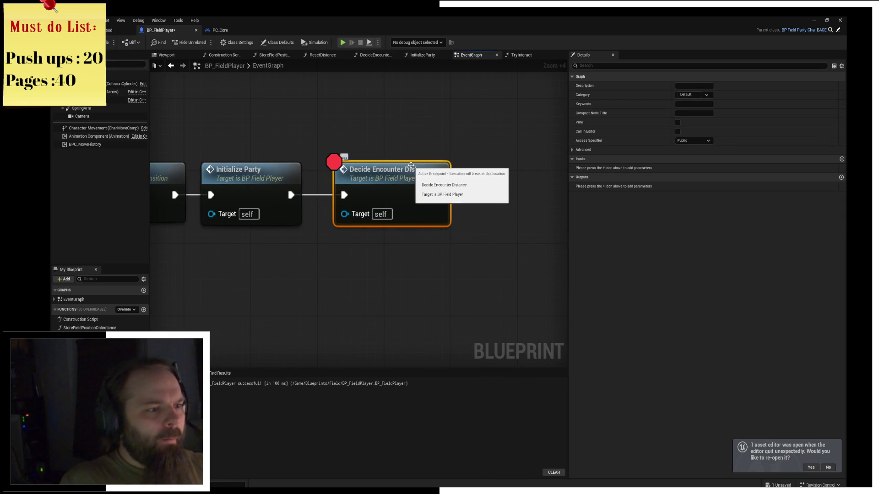
{"action": "key", "text": "alt+p"}
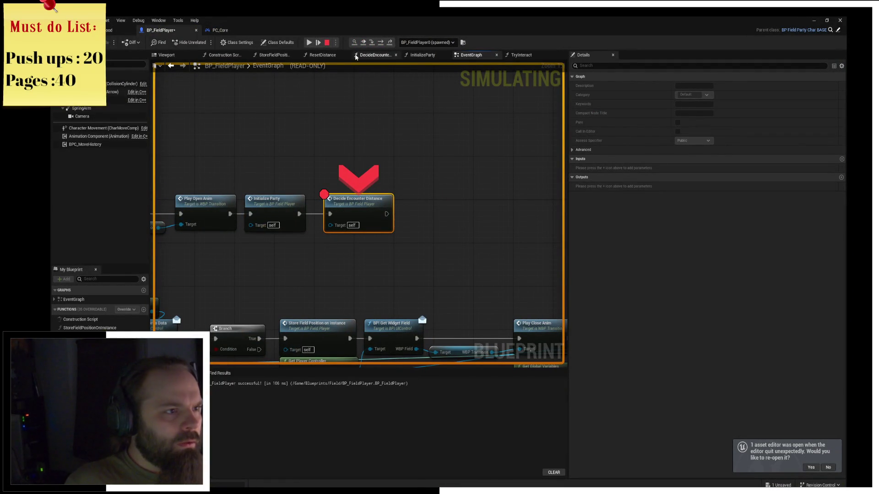
Step: Step into DecideEncounterDistance, check the 2566.03 Encounter Distance, and step over to SET
{"action": "left_click", "coordinate": [375, 42]}
{"action": "left_click", "coordinate": [375, 42]}
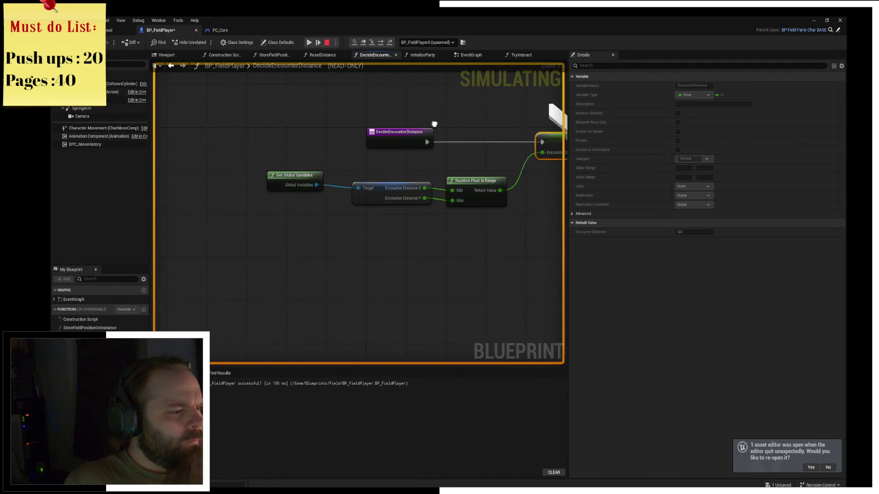
{"action": "mouse_move", "coordinate": [323, 180]}
{"action": "mouse_move", "coordinate": [442, 183]}
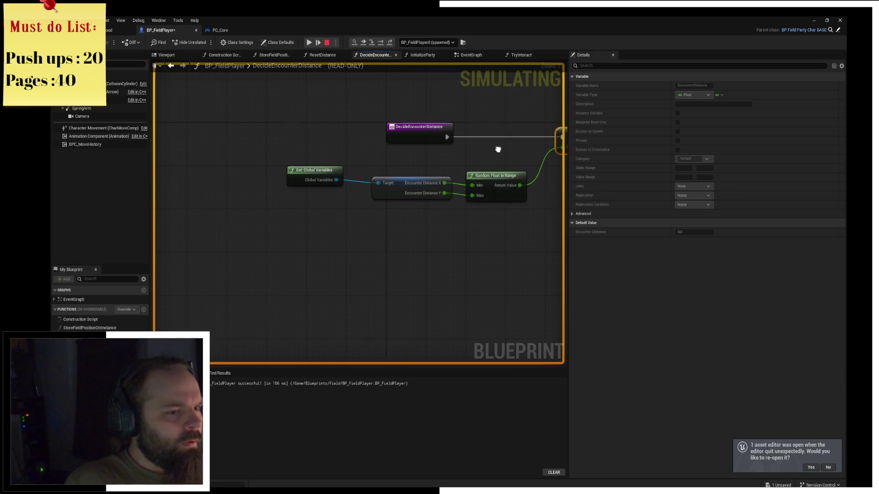
{"action": "key", "text": "F10"}
Step: Resume the game and use Clint's Cleave on the slimes
{"action": "mouse_move", "coordinate": [396, 196]}
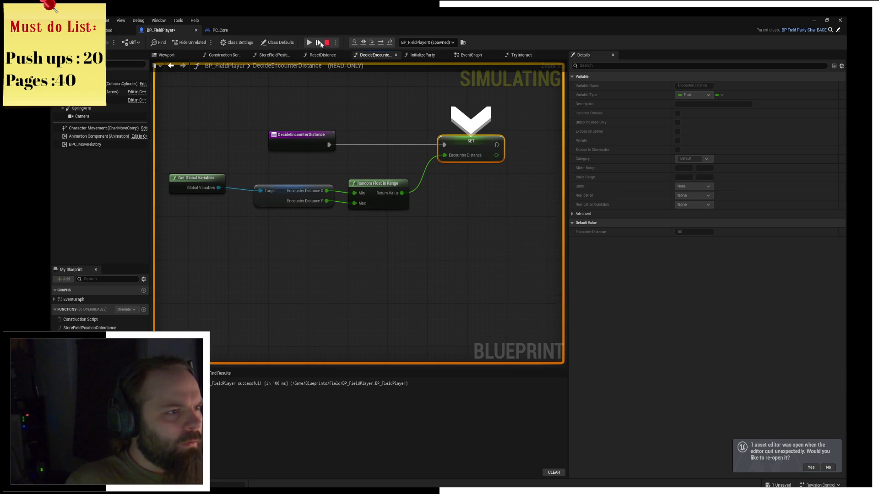
{"action": "left_click", "coordinate": [319, 43]}
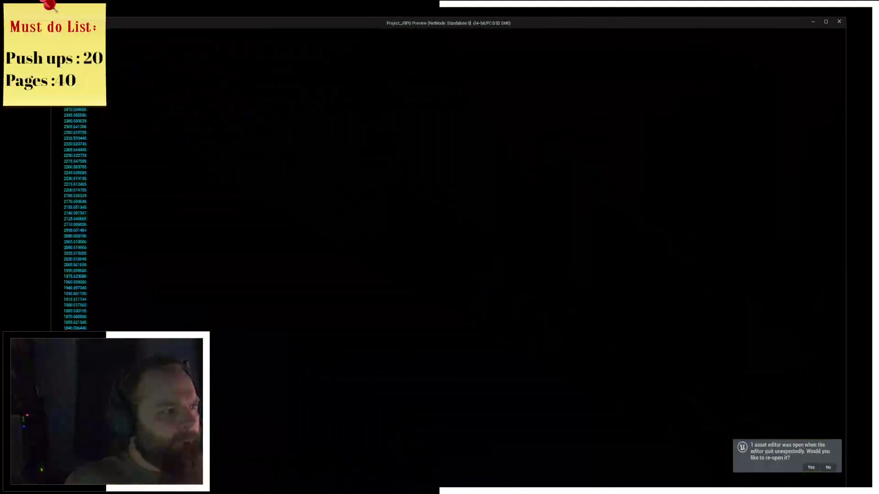
{"action": "left_click", "coordinate": [575, 300]}
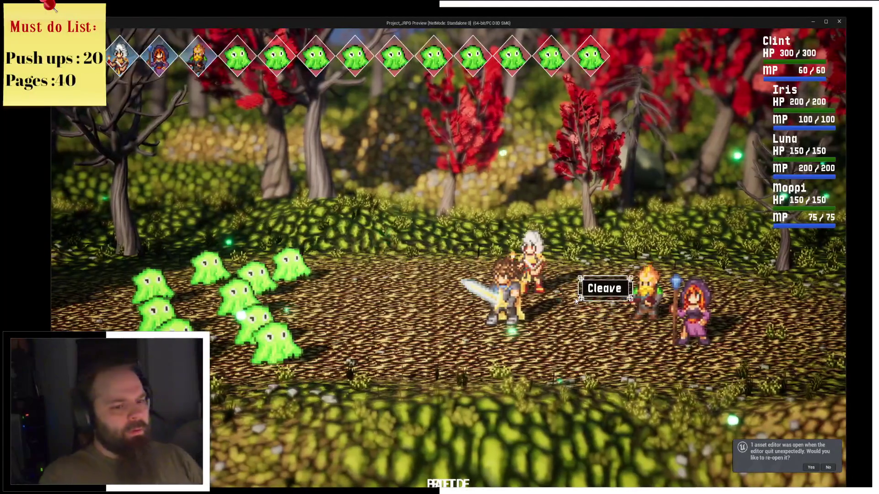
{"action": "left_click", "coordinate": [576, 301]}
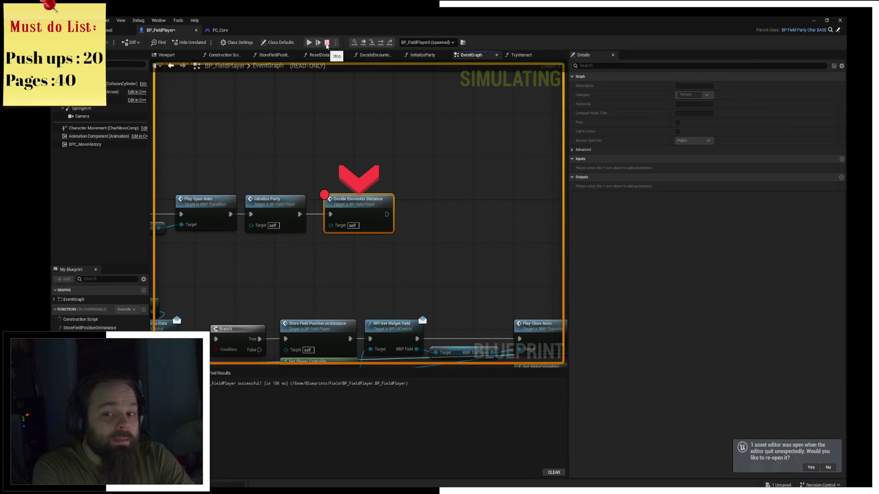
Step: Stop the simulation and paste a Decide Encounter Distance call wired after Parent: BeginPlay
{"action": "left_click", "coordinate": [327, 42]}
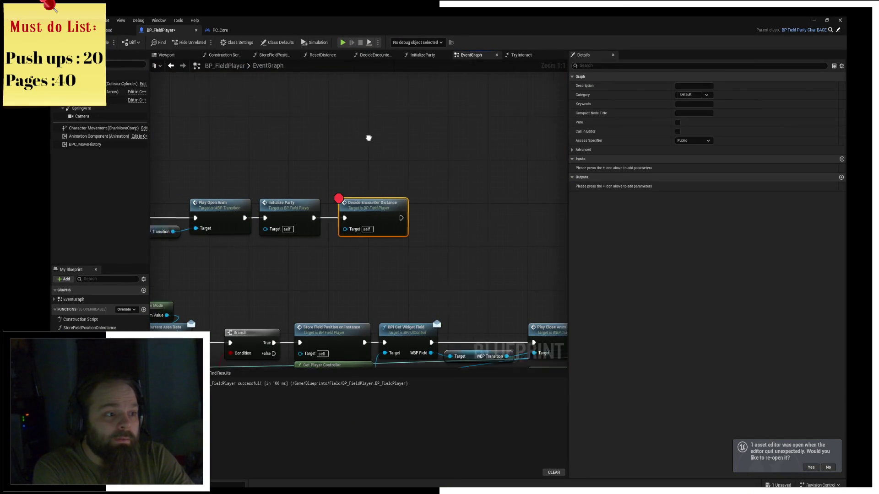
{"action": "left_click_drag", "start_coordinate": [384, 164], "coordinate": [471, 240]}
{"action": "mouse_move", "coordinate": [405, 143]}
{"action": "left_mouse_down"}
{"action": "mouse_move", "coordinate": [431, 196]}
{"action": "mouse_move", "coordinate": [380, 209]}
{"action": "mouse_move", "coordinate": [319, 209]}
{"action": "left_mouse_up"}
{"action": "key", "text": "alt+Left"}
{"action": "key", "text": "ctrl+v"}
{"action": "left_click_drag", "start_coordinate": [401, 186], "coordinate": [401, 205]}
{"action": "left_click_drag", "start_coordinate": [339, 218], "coordinate": [372, 221]}
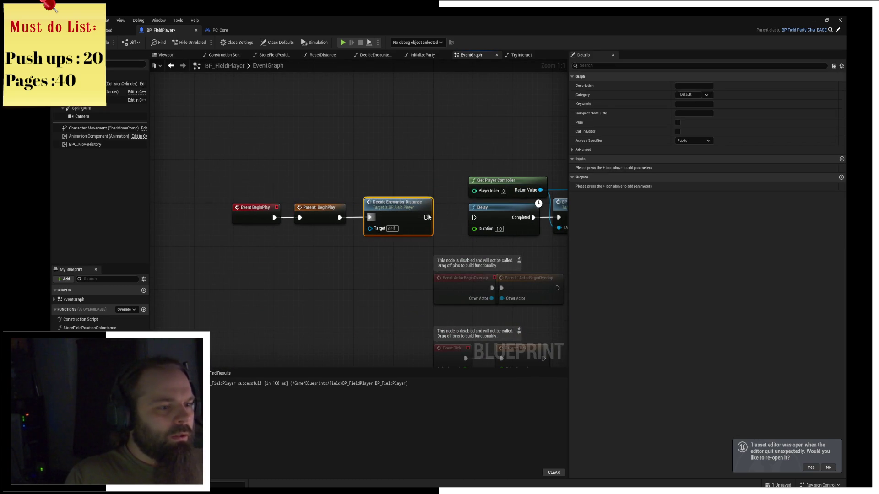
Step: Start a fresh play test in the field
{"action": "left_click", "coordinate": [442, 149]}
{"action": "left_click_drag", "start_coordinate": [442, 149], "coordinate": [334, 121]}
{"action": "left_click", "coordinate": [344, 42]}
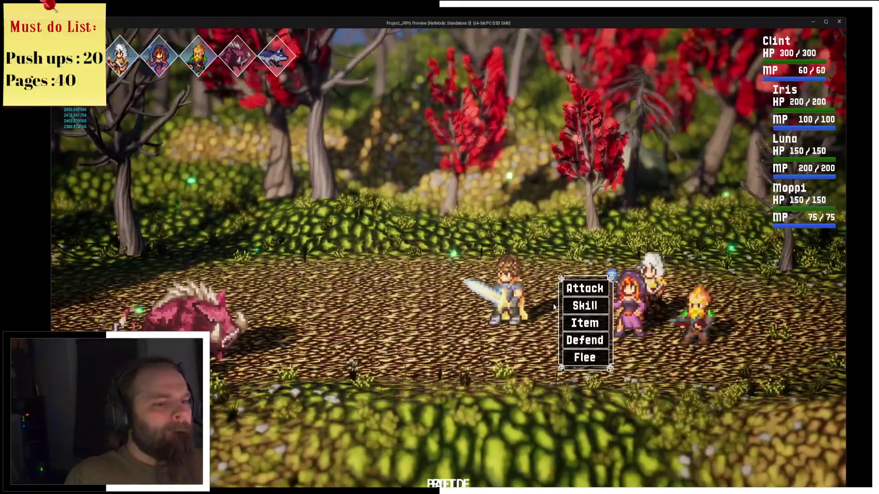
Step: Defeat the boar by targeting it with Clint's Cleave skill
{"action": "key", "text": "Down"}
{"action": "key", "text": "Return"}
{"action": "key", "text": "Return"}
{"action": "key", "text": "Return"}
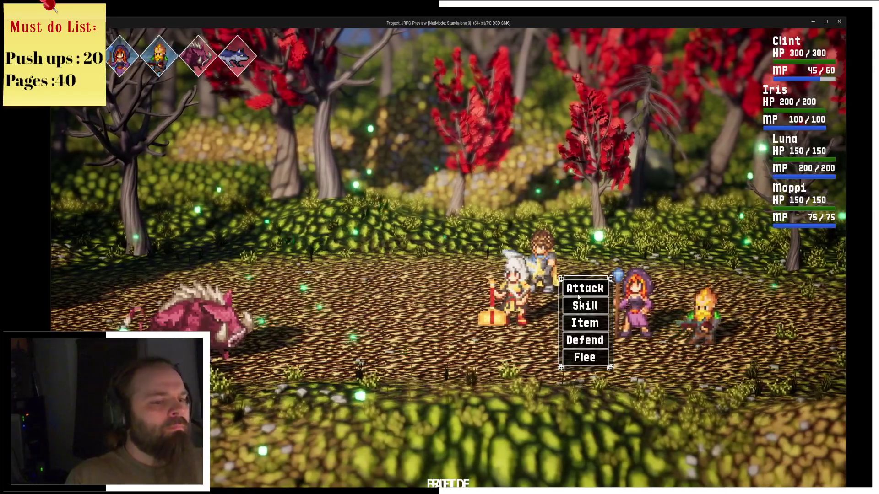
{"action": "left_click", "coordinate": [578, 297]}
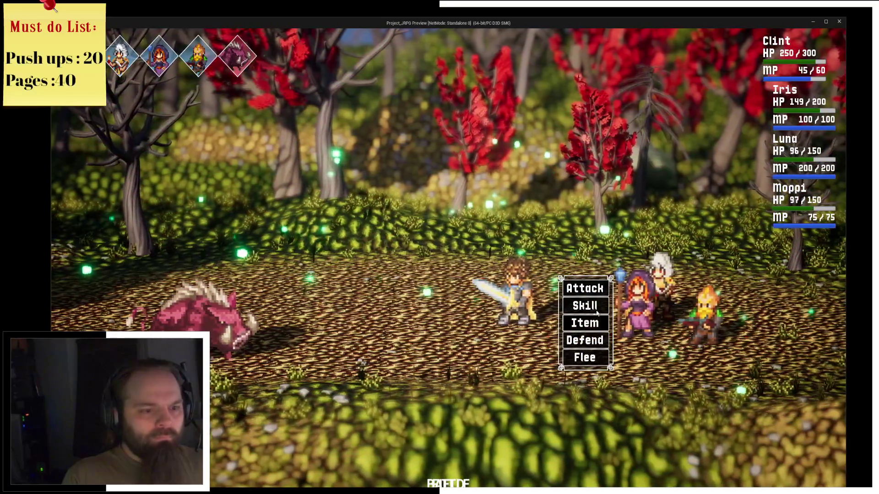
{"action": "left_click", "coordinate": [596, 312]}
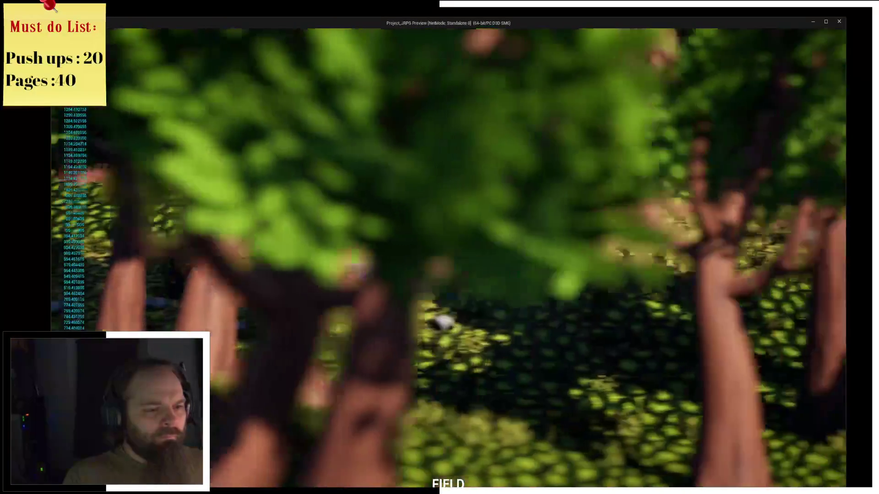
{"action": "key", "text": "alt+Tab"}
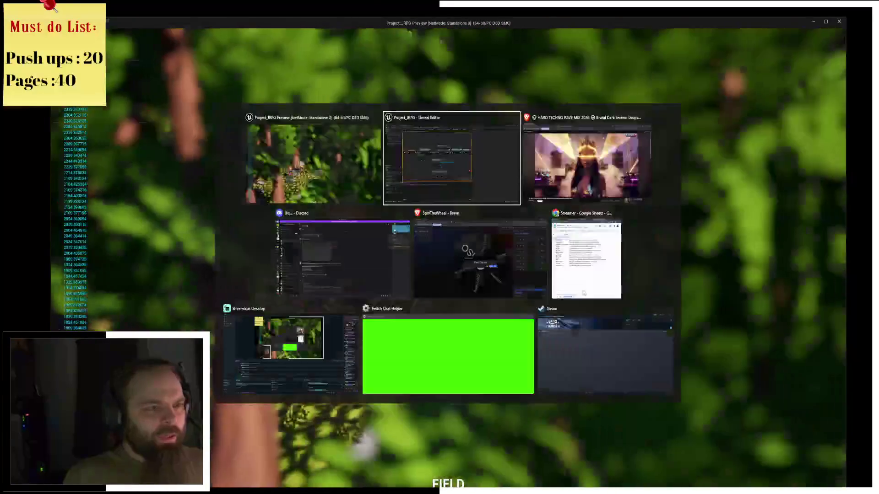
Step: Stop play and pan the EventGraph to inspect the Delay after Decide Encounter Distance
{"action": "left_click", "coordinate": [360, 42]}
{"action": "left_click_drag", "start_coordinate": [515, 218], "coordinate": [333, 231]}
{"action": "left_click_drag", "start_coordinate": [239, 209], "coordinate": [326, 220]}
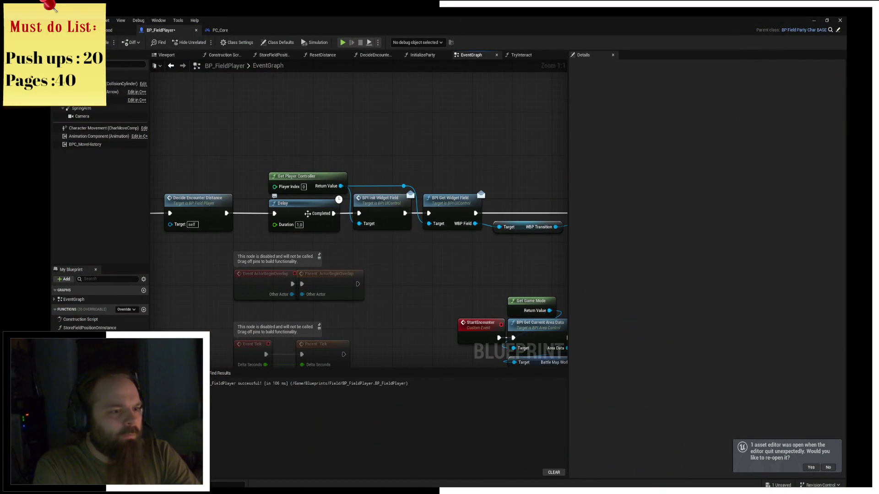
{"action": "left_click_drag", "start_coordinate": [444, 237], "coordinate": [341, 239]}
{"action": "mouse_move", "coordinate": [265, 225]}
{"action": "left_mouse_down"}
{"action": "mouse_move", "coordinate": [444, 223]}
{"action": "mouse_move", "coordinate": [369, 221]}
{"action": "left_mouse_up"}
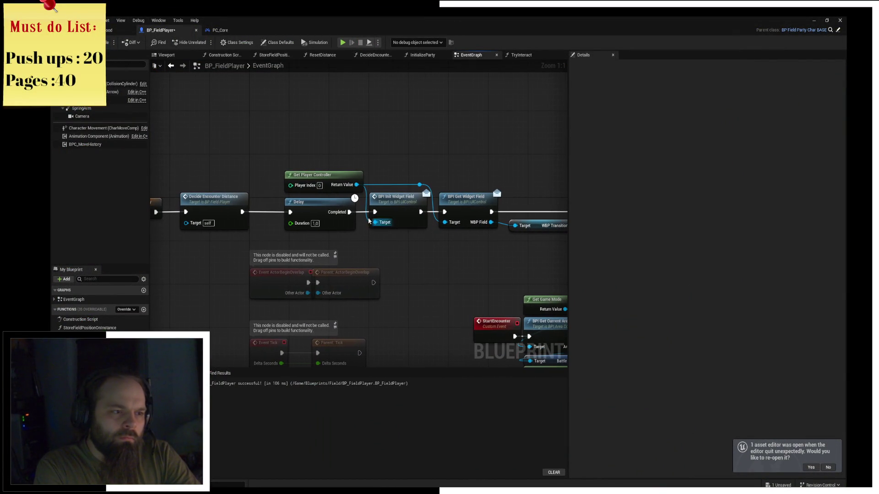
{"action": "left_click", "coordinate": [325, 210]}
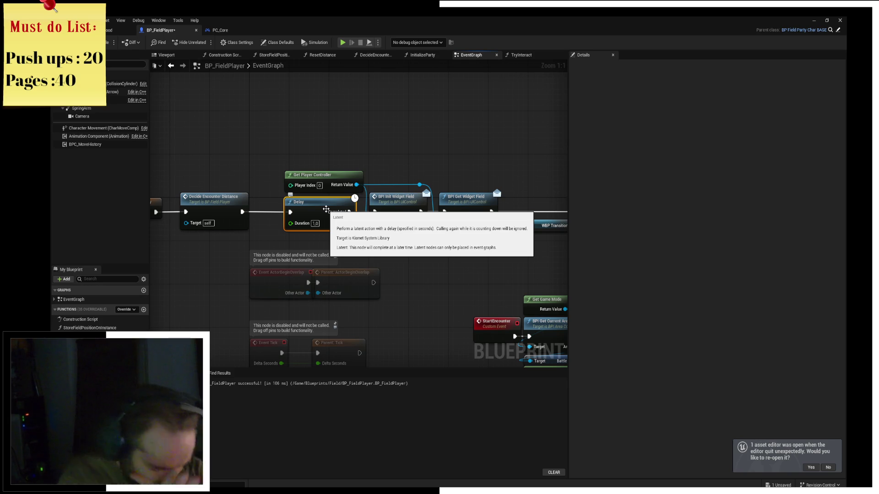
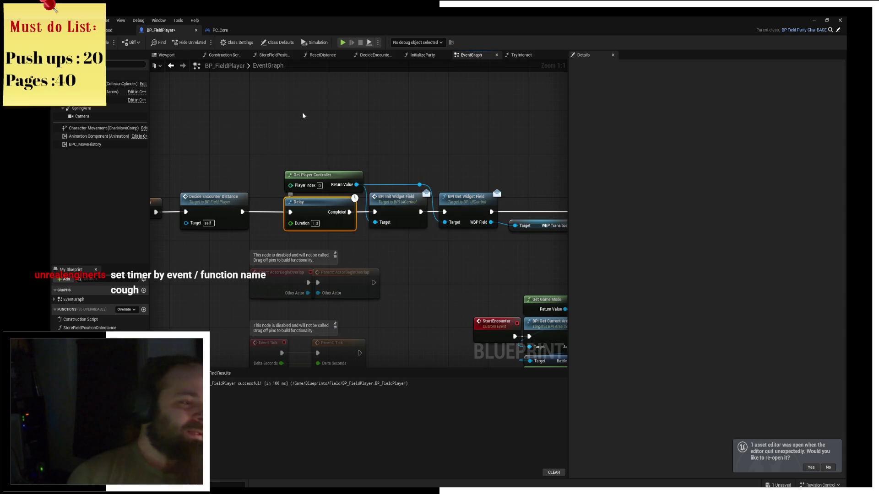
Step: Delete the Delay node and wire Decide Encounter Distance directly to BPI Init Widget Field
{"action": "left_click", "coordinate": [321, 212]}
{"action": "key", "text": "Delete"}
{"action": "mouse_move", "coordinate": [345, 210]}
{"action": "left_mouse_down"}
{"action": "mouse_move", "coordinate": [376, 212]}
{"action": "mouse_move", "coordinate": [300, 155]}
{"action": "left_mouse_up"}
Step: Rearrange the top row of nodes, moving WBP Transition and Play Open Anim rightward
{"action": "mouse_move", "coordinate": [210, 118]}
{"action": "left_mouse_down"}
{"action": "mouse_move", "coordinate": [479, 206]}
{"action": "mouse_move", "coordinate": [566, 201]}
{"action": "mouse_move", "coordinate": [511, 186]}
{"action": "mouse_move", "coordinate": [441, 187]}
{"action": "left_mouse_up"}
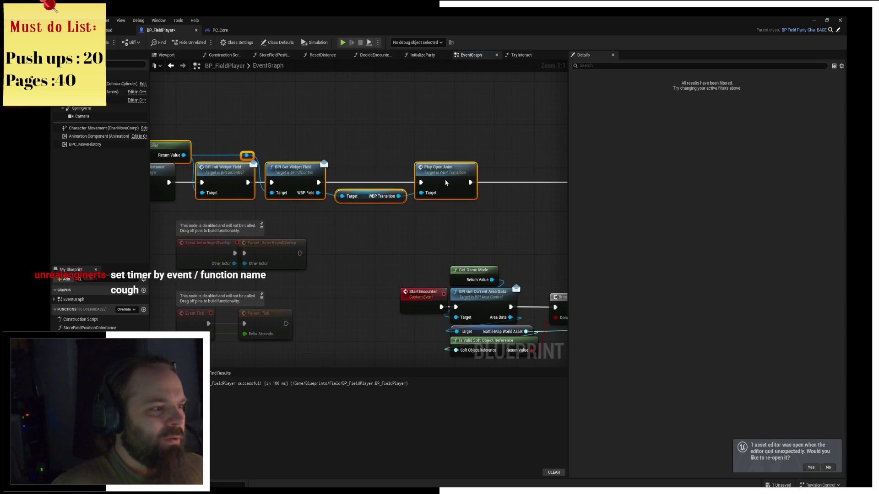
{"action": "left_click", "coordinate": [378, 125]}
{"action": "mouse_move", "coordinate": [377, 125]}
{"action": "left_mouse_down"}
{"action": "mouse_move", "coordinate": [448, 131]}
{"action": "mouse_move", "coordinate": [388, 172]}
{"action": "left_mouse_up"}
{"action": "left_click_drag", "start_coordinate": [329, 195], "coordinate": [382, 168]}
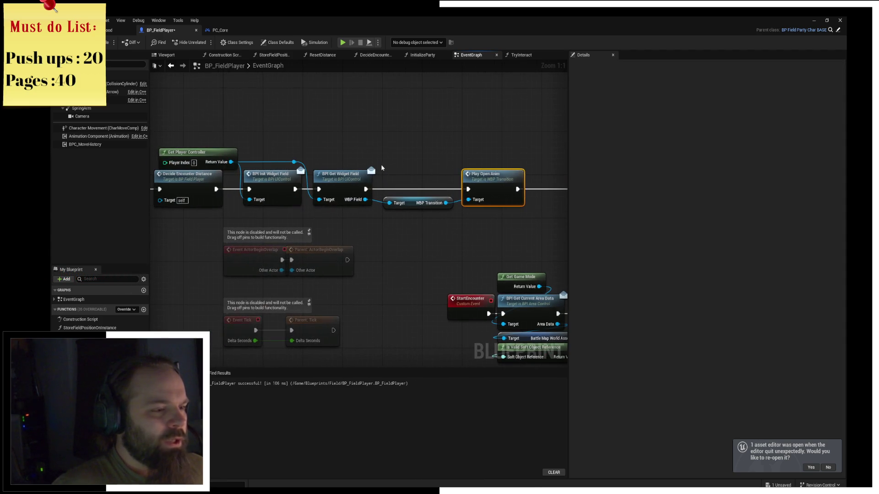
{"action": "left_click_drag", "start_coordinate": [479, 214], "coordinate": [479, 214]}
{"action": "mouse_move", "coordinate": [492, 176]}
{"action": "left_mouse_down"}
{"action": "mouse_move", "coordinate": [548, 176]}
{"action": "mouse_move", "coordinate": [381, 162]}
{"action": "left_mouse_up"}
{"action": "left_click", "coordinate": [532, 166]}
Step: Detach Initialize Party from Play Open Anim and place it after Decide Encounter Distance
{"action": "left_click", "coordinate": [486, 185], "text": "alt"}
{"action": "mouse_move", "coordinate": [511, 173]}
{"action": "left_mouse_down"}
{"action": "mouse_move", "coordinate": [283, 212]}
{"action": "mouse_move", "coordinate": [214, 212]}
{"action": "left_mouse_up"}
{"action": "left_click_drag", "start_coordinate": [151, 157], "coordinate": [292, 154]}
{"action": "left_click_drag", "start_coordinate": [326, 204], "coordinate": [222, 204]}
Step: Shift the widget-field chain right and wire Decide Encounter Distance → Initialize Party → BPI Init Widget Field
{"action": "mouse_move", "coordinate": [223, 117]}
{"action": "left_mouse_down"}
{"action": "mouse_move", "coordinate": [321, 172]}
{"action": "mouse_move", "coordinate": [276, 185]}
{"action": "left_mouse_up"}
{"action": "left_click_drag", "start_coordinate": [284, 147], "coordinate": [464, 226]}
{"action": "left_click_drag", "start_coordinate": [265, 189], "coordinate": [420, 189]}
{"action": "left_click", "coordinate": [393, 142]}
{"action": "mouse_move", "coordinate": [156, 217]}
{"action": "left_mouse_down"}
{"action": "mouse_move", "coordinate": [247, 214]}
{"action": "mouse_move", "coordinate": [259, 177]}
{"action": "left_mouse_up"}
{"action": "left_click_drag", "start_coordinate": [237, 193], "coordinate": [236, 192]}
{"action": "left_click_drag", "start_coordinate": [413, 181], "coordinate": [418, 183]}
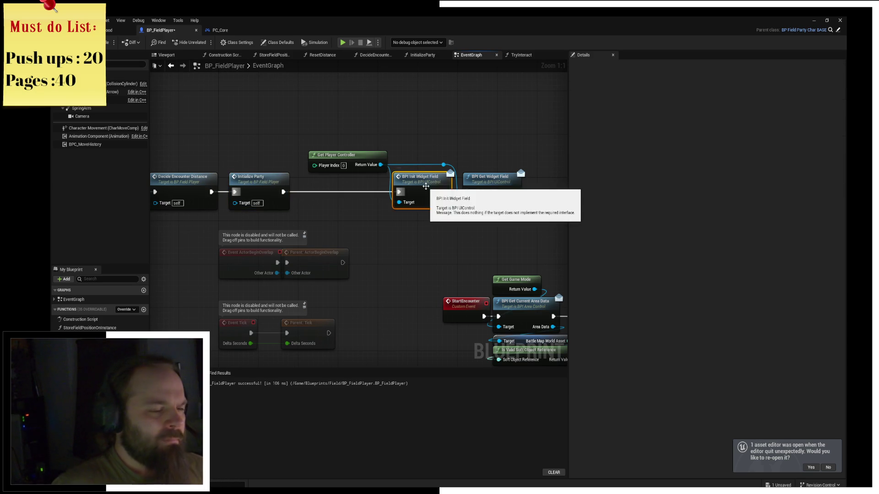
{"action": "left_click", "coordinate": [449, 192]}
Step: Run a play session and step from the breakpoint toward Play Open Anim, checking pin values
{"action": "left_click", "coordinate": [344, 43]}
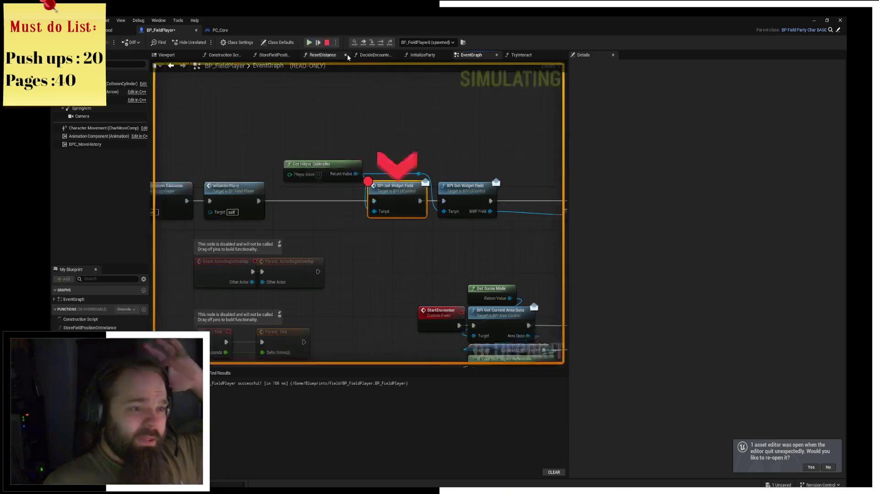
{"action": "mouse_move", "coordinate": [316, 192]}
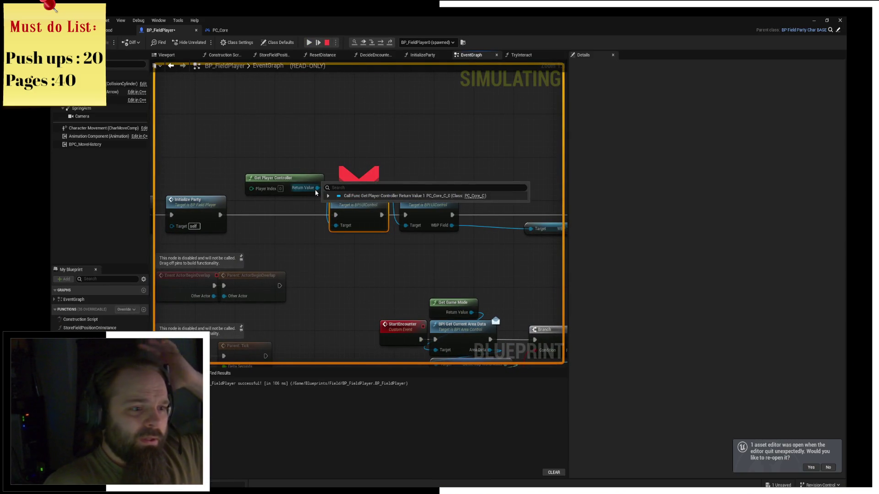
{"action": "left_click", "coordinate": [380, 44]}
{"action": "mouse_move", "coordinate": [342, 228]}
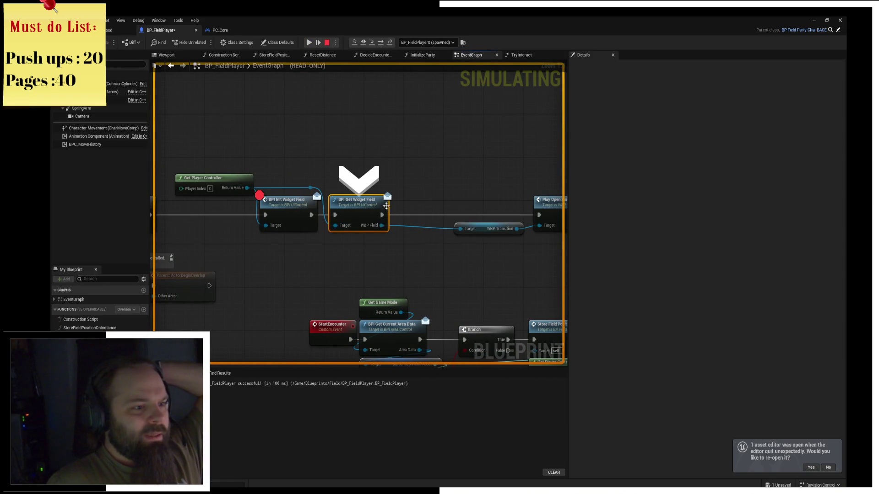
{"action": "left_click", "coordinate": [376, 43]}
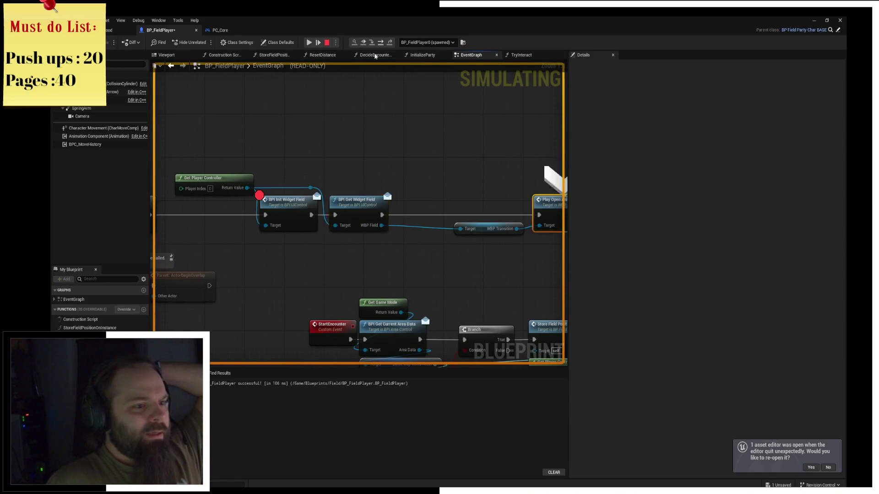
Step: Inspect the WBP Field value, stop the session, and drag a new node off WBP Field
{"action": "mouse_move", "coordinate": [287, 220]}
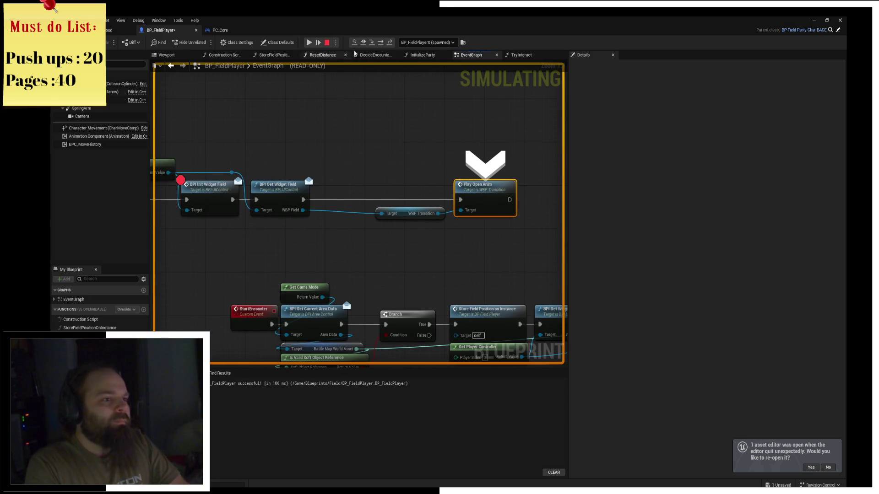
{"action": "left_click", "coordinate": [330, 43]}
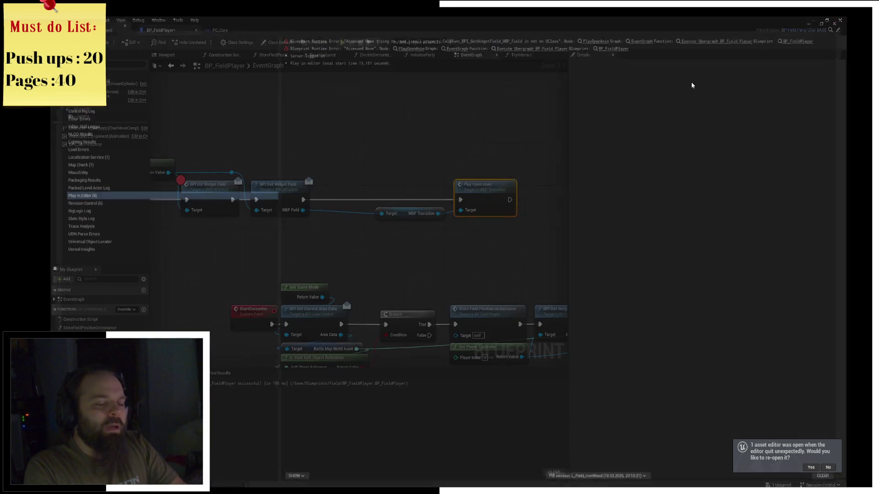
{"action": "left_click_drag", "start_coordinate": [357, 218], "coordinate": [378, 247]}
Step: Insert an Is Valid check on WBP Field into the exec line before Play Open Anim
{"action": "type", "text": "is val"}
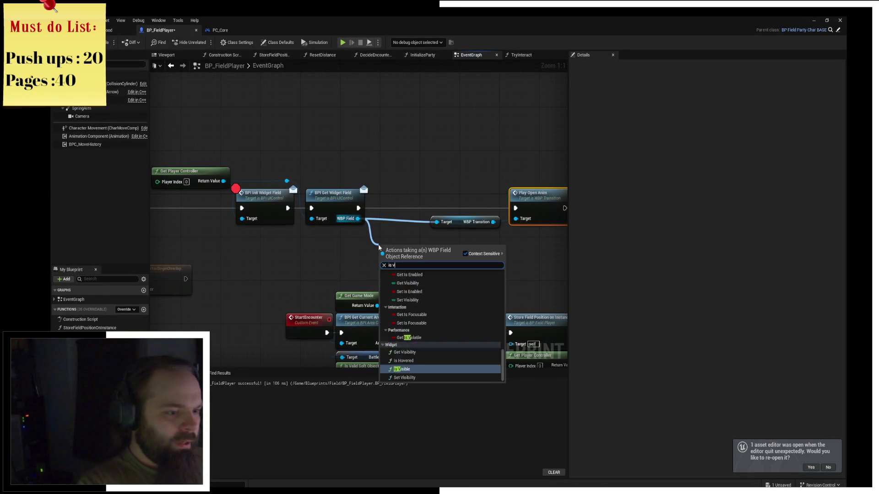
{"action": "key", "text": "Down"}
{"action": "key", "text": "Return"}
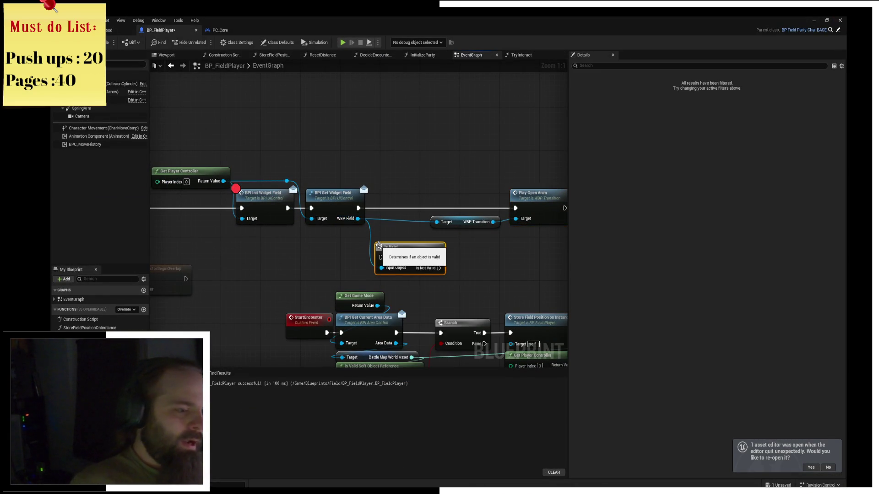
{"action": "mouse_move", "coordinate": [377, 241]}
{"action": "left_mouse_down"}
{"action": "mouse_move", "coordinate": [376, 195]}
{"action": "mouse_move", "coordinate": [380, 209]}
{"action": "mouse_move", "coordinate": [512, 208]}
{"action": "left_mouse_up"}
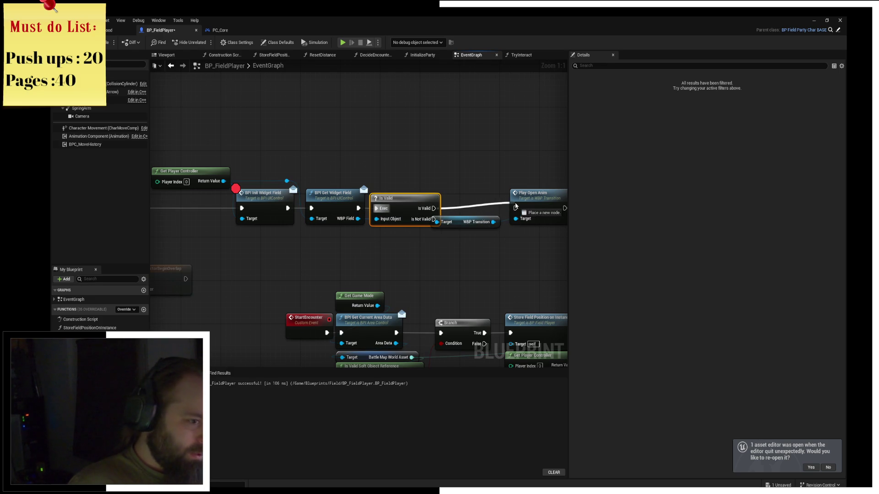
{"action": "left_click_drag", "start_coordinate": [459, 221], "coordinate": [448, 264]}
{"action": "left_click", "coordinate": [443, 227]}
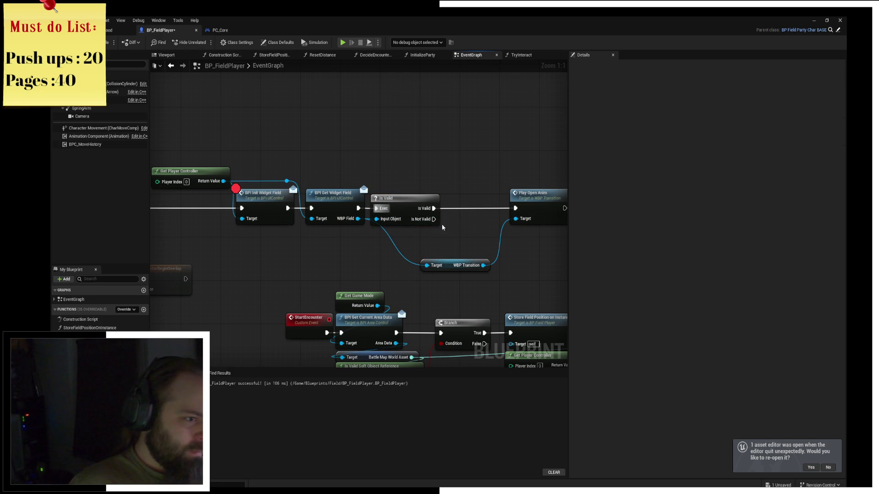
Step: Add a Delay on Is Not Valid looping back to BPI Get Widget Field, then play-test
{"action": "mouse_move", "coordinate": [452, 234]}
{"action": "left_mouse_down"}
{"action": "mouse_move", "coordinate": [464, 238]}
{"action": "mouse_move", "coordinate": [340, 265]}
{"action": "mouse_move", "coordinate": [460, 231]}
{"action": "mouse_move", "coordinate": [523, 231]}
{"action": "left_mouse_up"}
{"action": "type", "text": "delay"}
{"action": "key", "text": "Return"}
{"action": "left_click_drag", "start_coordinate": [371, 271], "coordinate": [367, 255]}
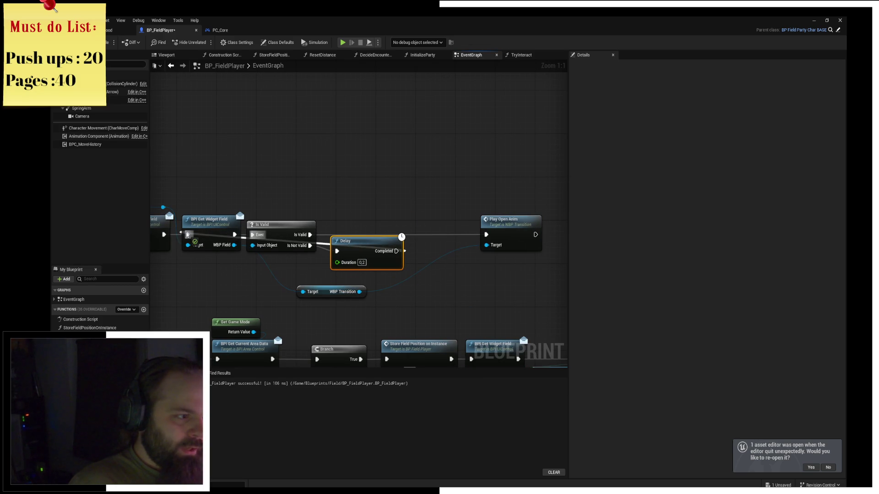
{"action": "left_click_drag", "start_coordinate": [397, 251], "coordinate": [326, 244]}
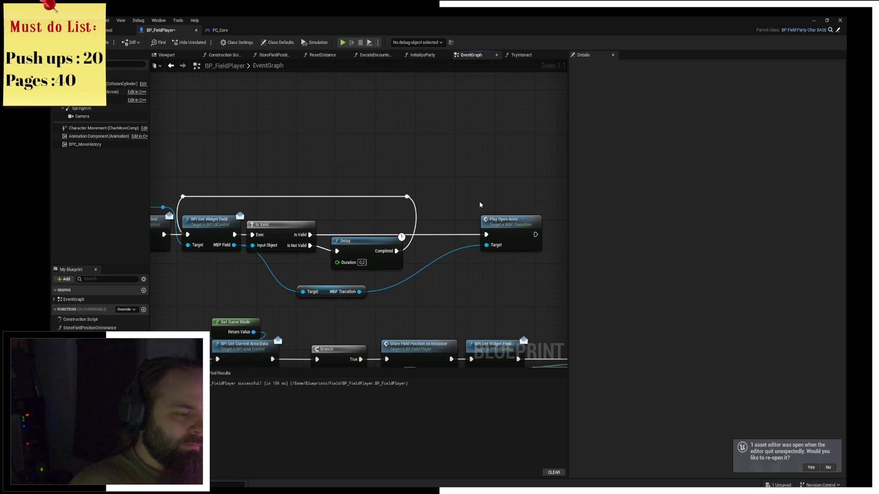
{"action": "key", "text": "alt+p"}
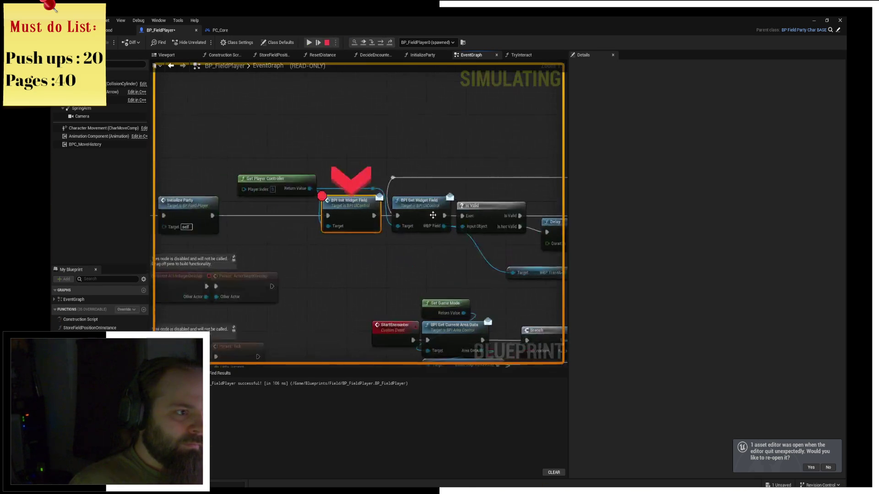
Step: Remove the BPI Init Widget Field breakpoint, step through to Possess, and resume the game
{"action": "key", "text": "F9"}
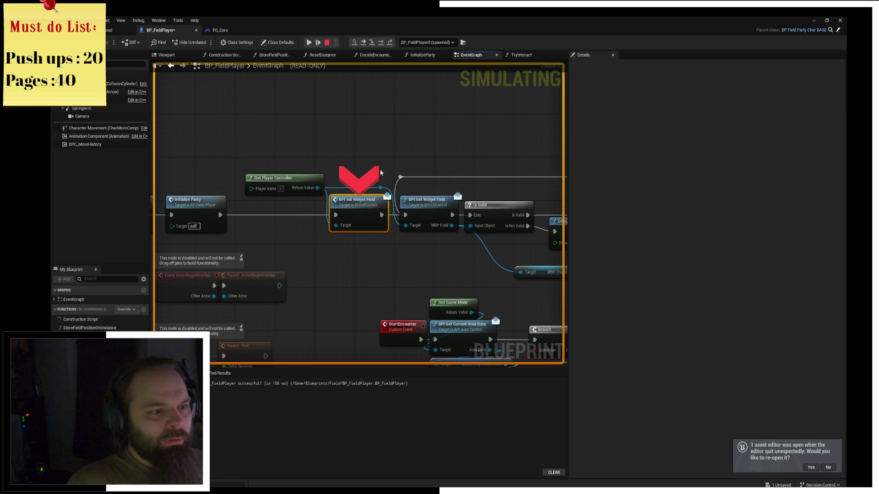
{"action": "left_click", "coordinate": [381, 42]}
{"action": "left_click", "coordinate": [380, 42]}
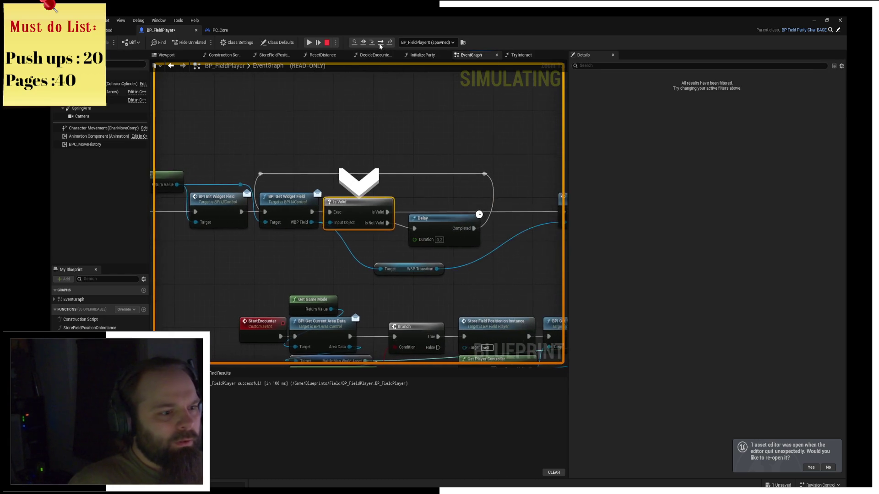
{"action": "left_click", "coordinate": [381, 42]}
{"action": "left_click", "coordinate": [380, 42]}
{"action": "left_click", "coordinate": [380, 45]}
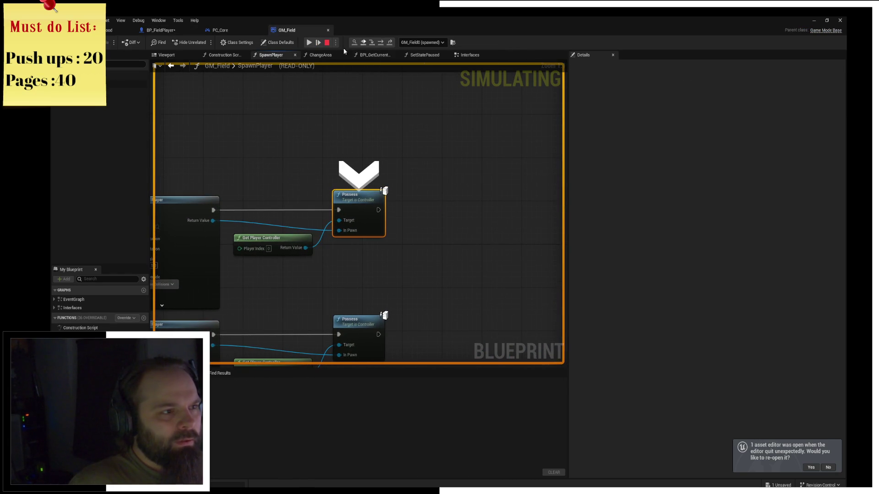
{"action": "left_click", "coordinate": [310, 43]}
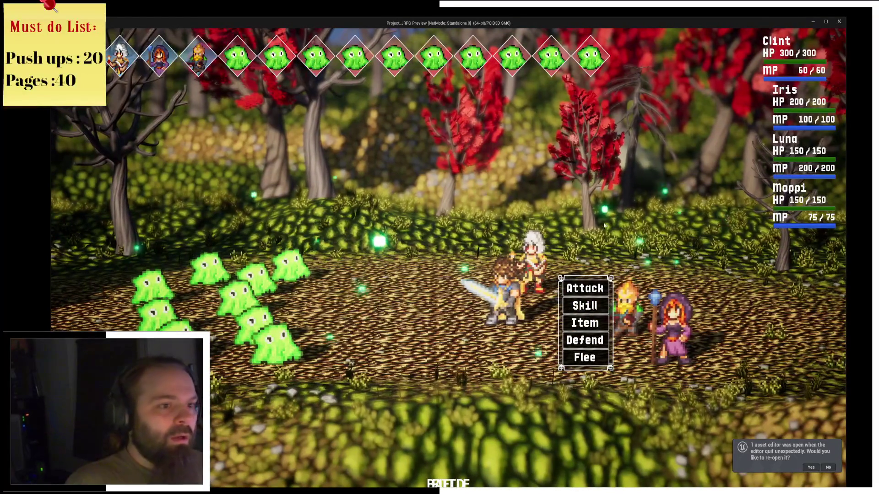
Step: Close the preview, return to BP_FieldPlayer's event graph, and launch the game again
{"action": "key", "text": "Escape"}
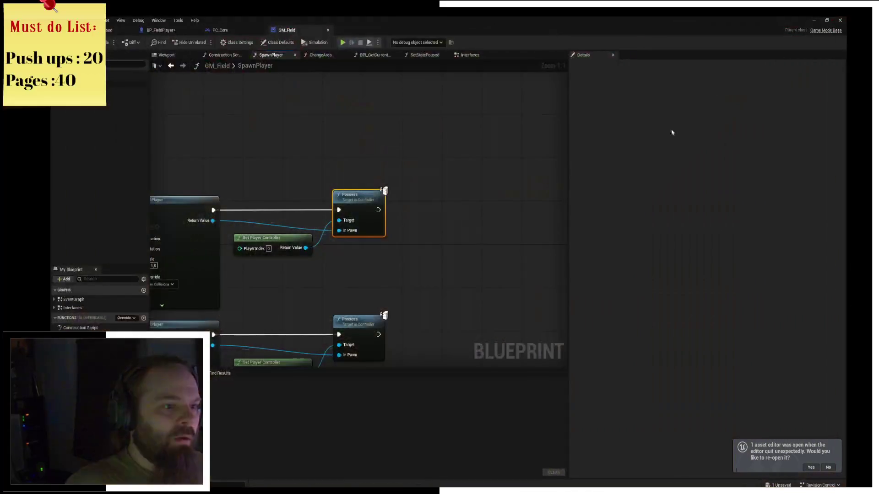
{"action": "left_click", "coordinate": [167, 31]}
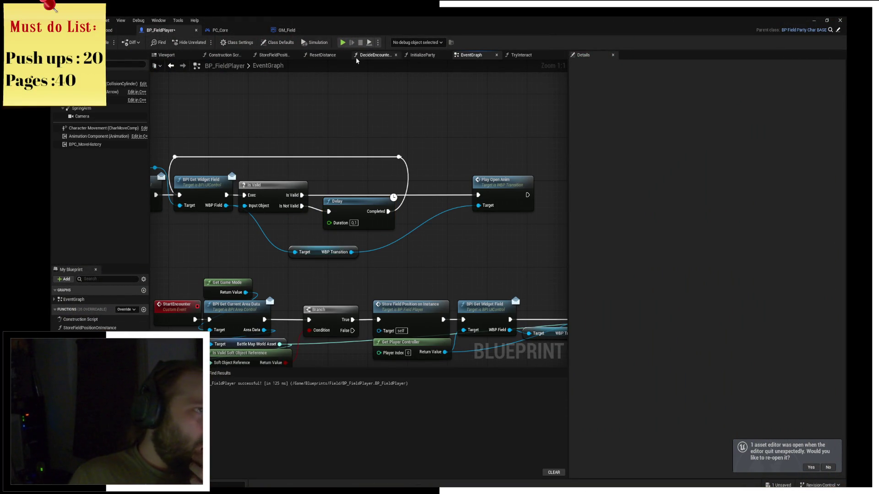
{"action": "left_click", "coordinate": [342, 42]}
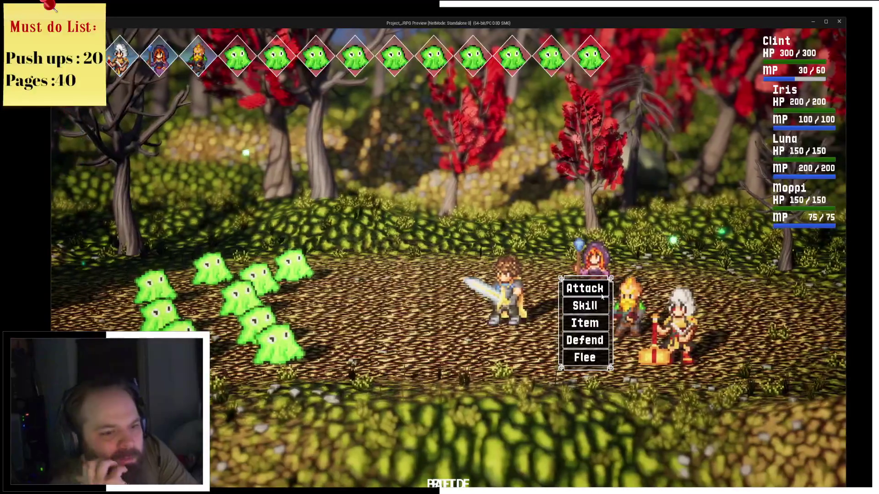
Step: Have Clint use Cleave on the slime group, then switch back to the editor
{"action": "left_click", "coordinate": [596, 300]}
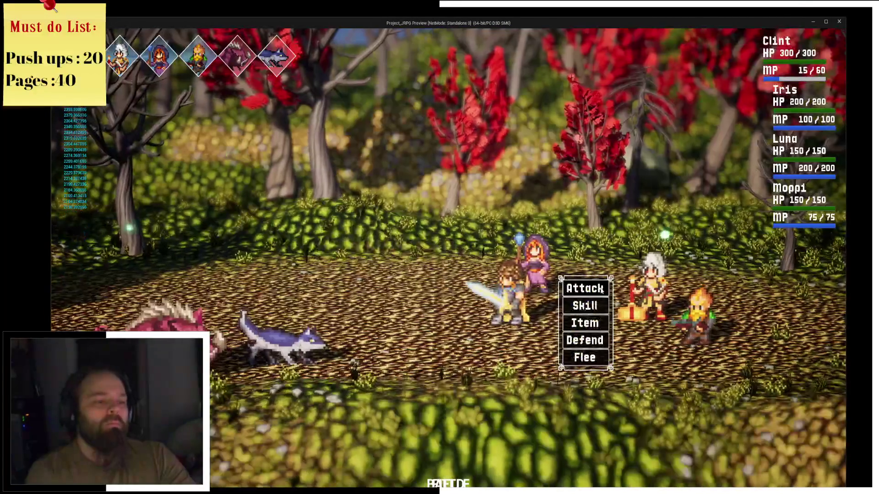
{"action": "left_click", "coordinate": [590, 304]}
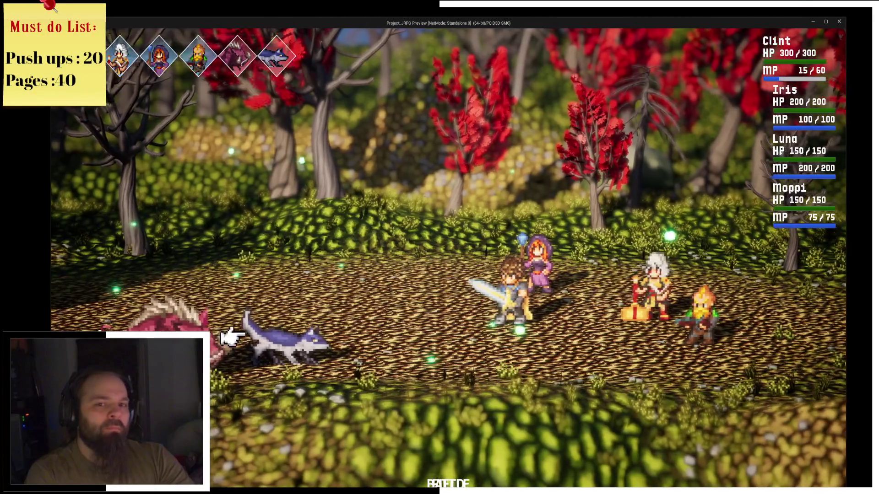
{"action": "key", "text": "alt+Tab"}
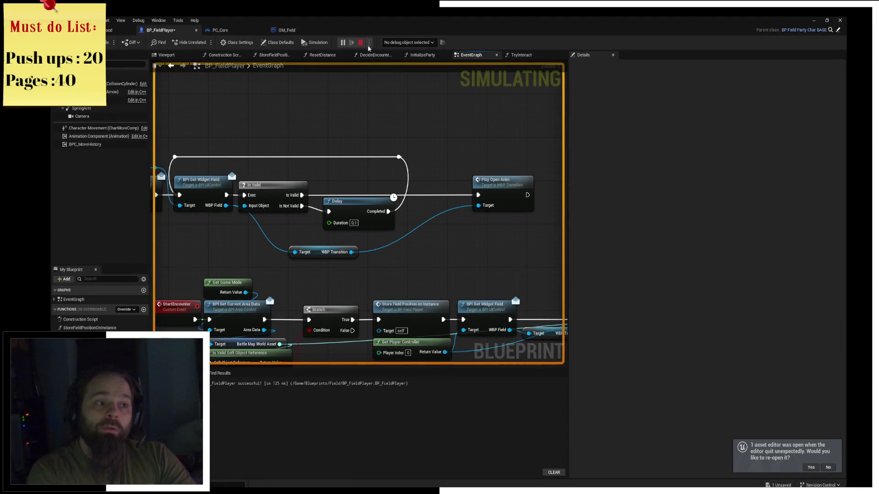
Step: Tidy the retry loop, moving the WBP Transition getter and Play Open Anim, adding a reroute knot, and save
{"action": "left_click_drag", "start_coordinate": [412, 124], "coordinate": [456, 159]}
{"action": "scroll", "coordinate": [454, 155], "scroll_direction": "down", "scroll_amount": 1}
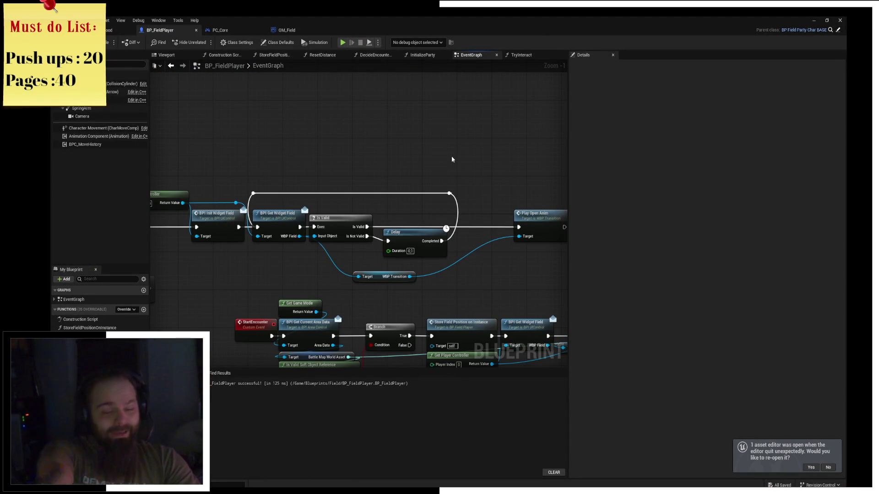
{"action": "left_click_drag", "start_coordinate": [451, 159], "coordinate": [488, 154]}
{"action": "left_click_drag", "start_coordinate": [418, 151], "coordinate": [348, 120]}
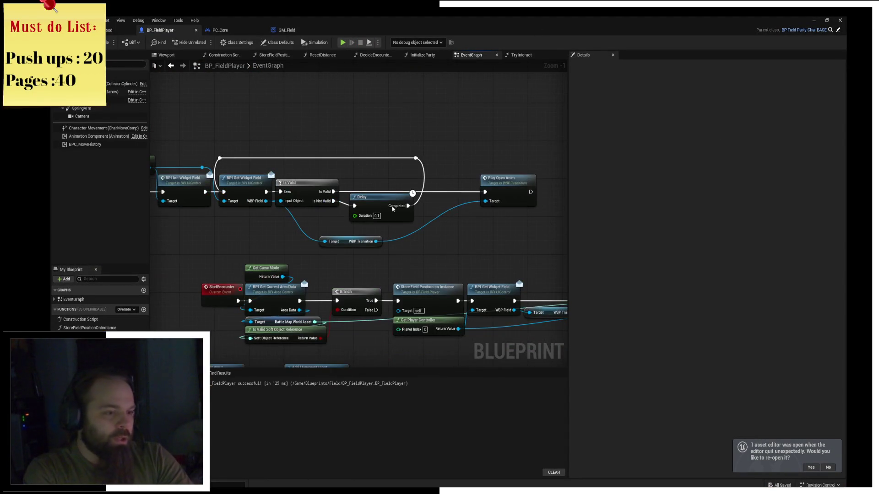
{"action": "left_click_drag", "start_coordinate": [338, 246], "coordinate": [326, 229]}
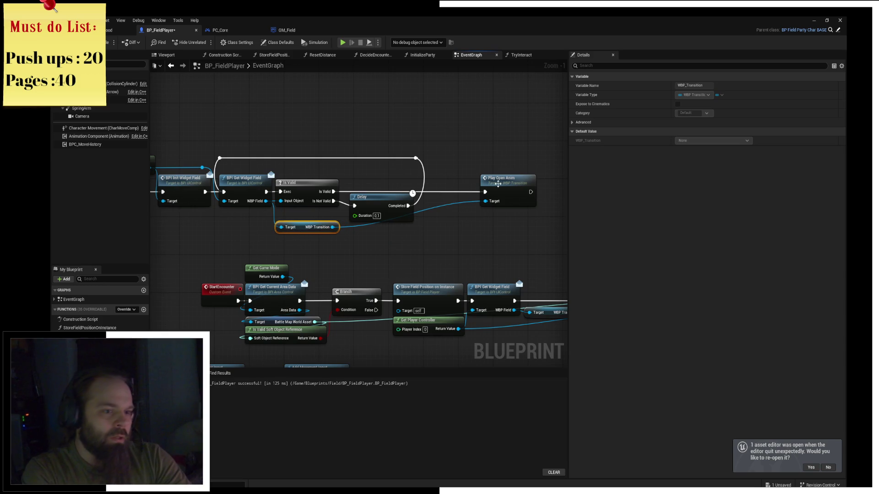
{"action": "left_click_drag", "start_coordinate": [498, 184], "coordinate": [455, 187]}
{"action": "double_click", "coordinate": [426, 203]}
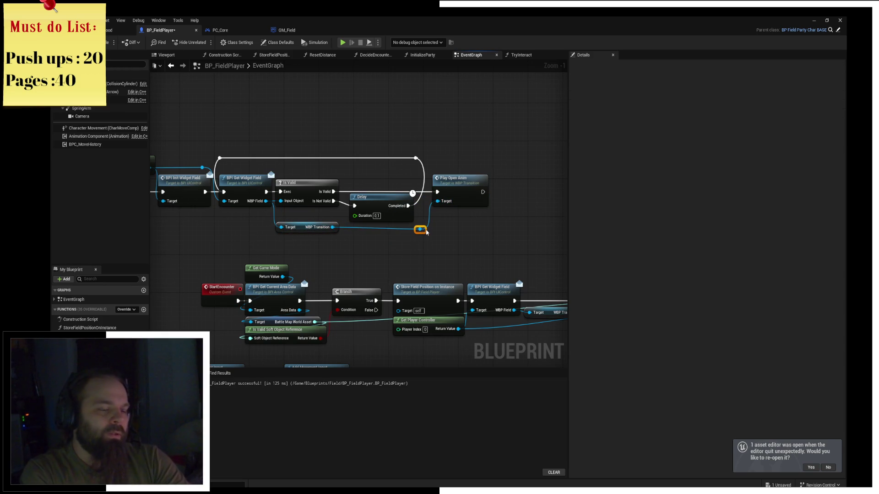
{"action": "left_click_drag", "start_coordinate": [418, 241], "coordinate": [469, 227]}
{"action": "key", "text": "ctrl+s"}
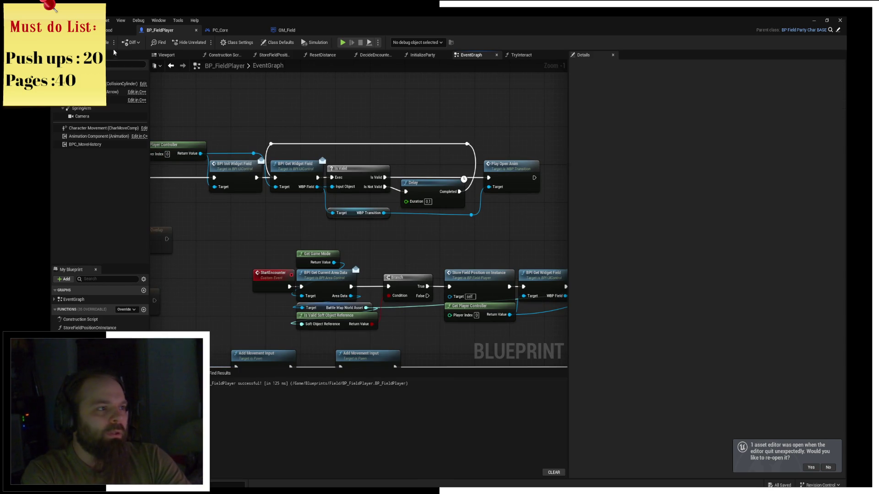
Step: Nudge the StartEncounter event slightly left and launch the game
{"action": "mouse_move", "coordinate": [223, 134]}
{"action": "left_mouse_down"}
{"action": "mouse_move", "coordinate": [378, 146]}
{"action": "mouse_move", "coordinate": [395, 130]}
{"action": "mouse_move", "coordinate": [350, 154]}
{"action": "left_mouse_up"}
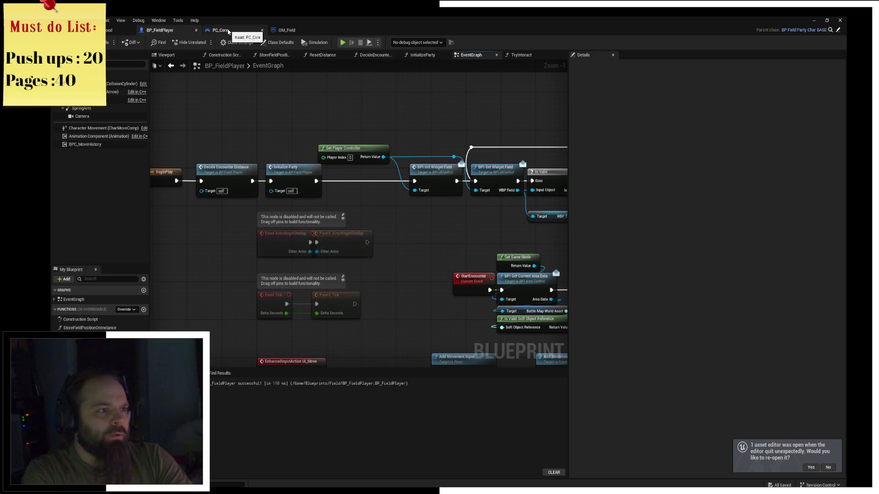
{"action": "left_click_drag", "start_coordinate": [465, 276], "coordinate": [326, 239]}
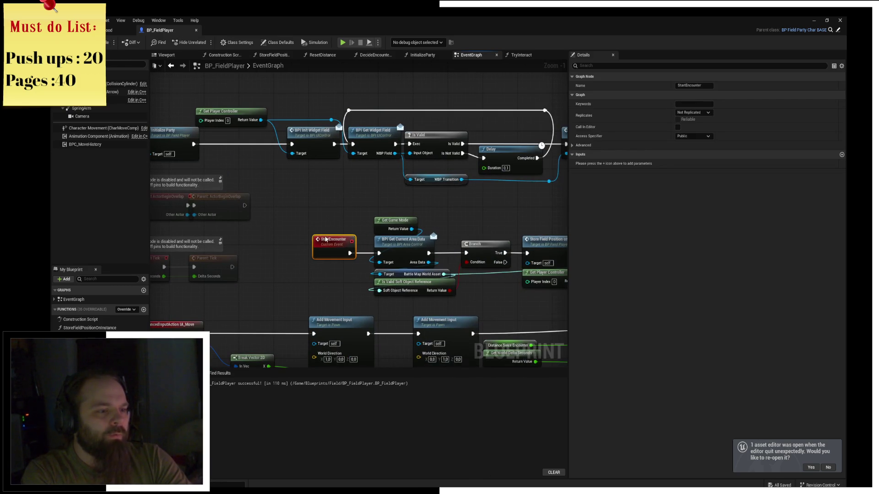
{"action": "left_click", "coordinate": [344, 42]}
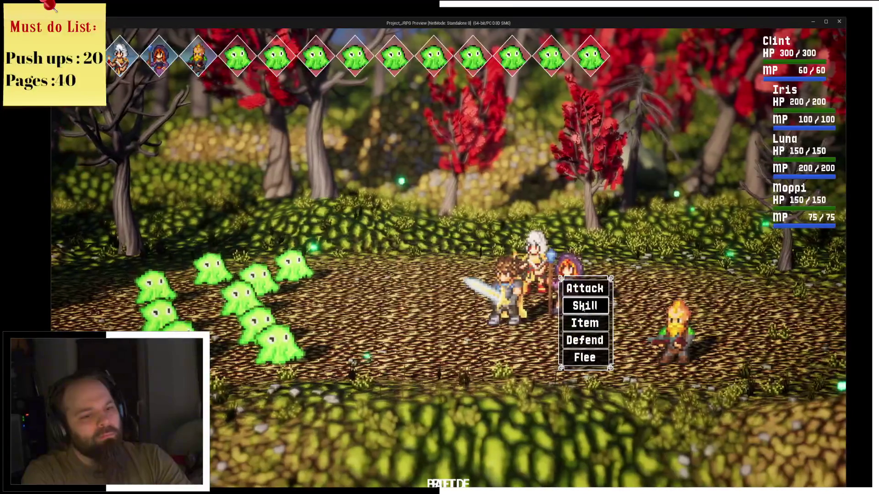
Step: Win the slime battle with Skill > Cleave, dismiss the Victory screen, and close the preview
{"action": "left_click", "coordinate": [604, 290]}
{"action": "left_click", "coordinate": [604, 289]}
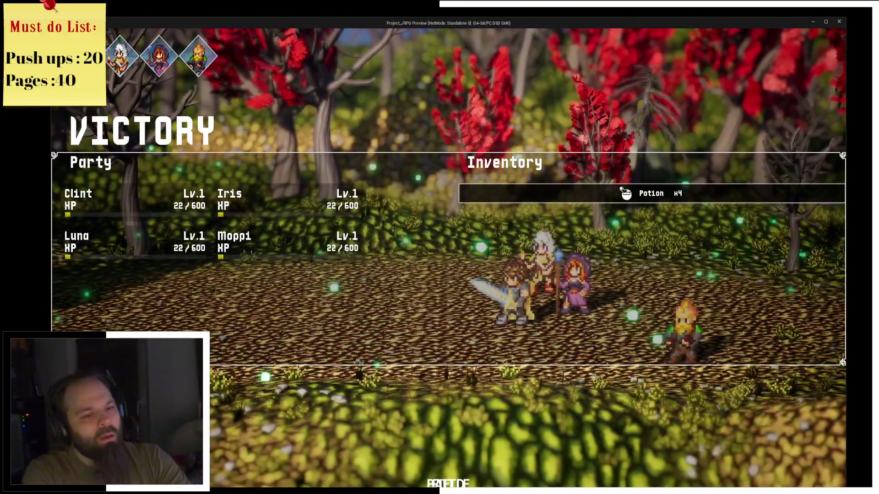
{"action": "left_click", "coordinate": [621, 189]}
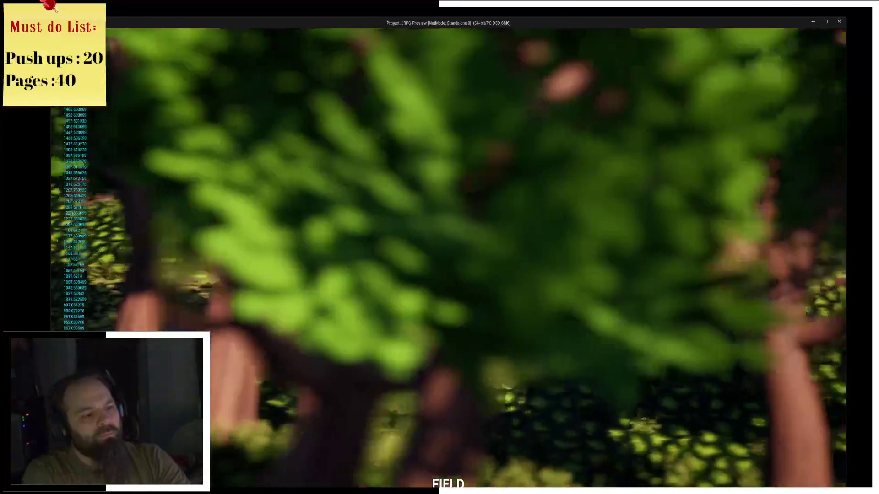
{"action": "key", "text": "Escape"}
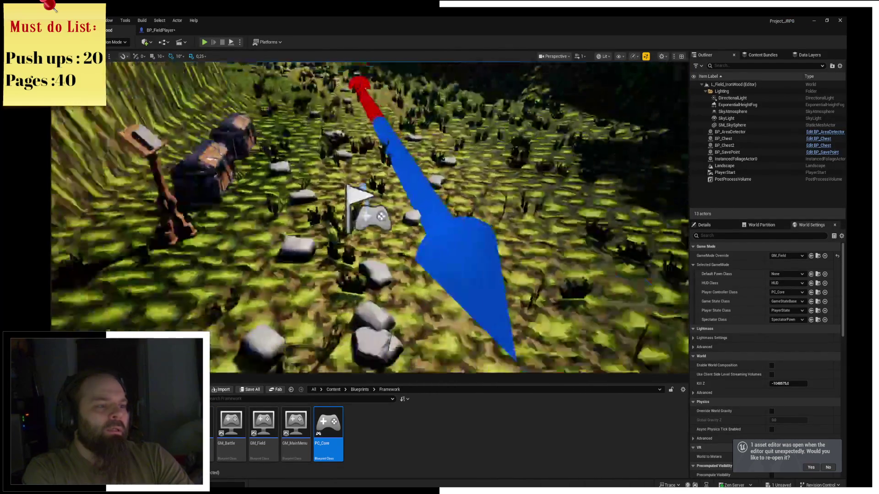
Step: Enter Foliage mode with the Erase tool and the tree foliage types selected
{"action": "scroll", "coordinate": [373, 179], "scroll_direction": "down", "scroll_amount": 10}
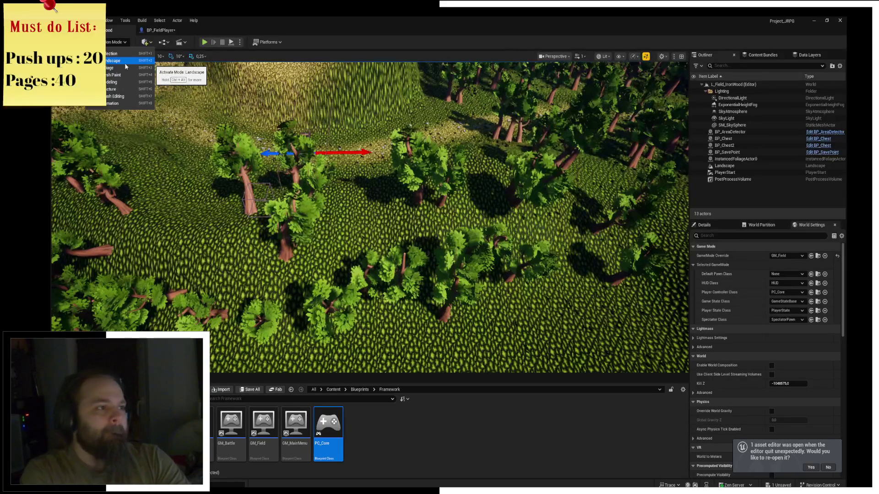
{"action": "left_click", "coordinate": [120, 67]}
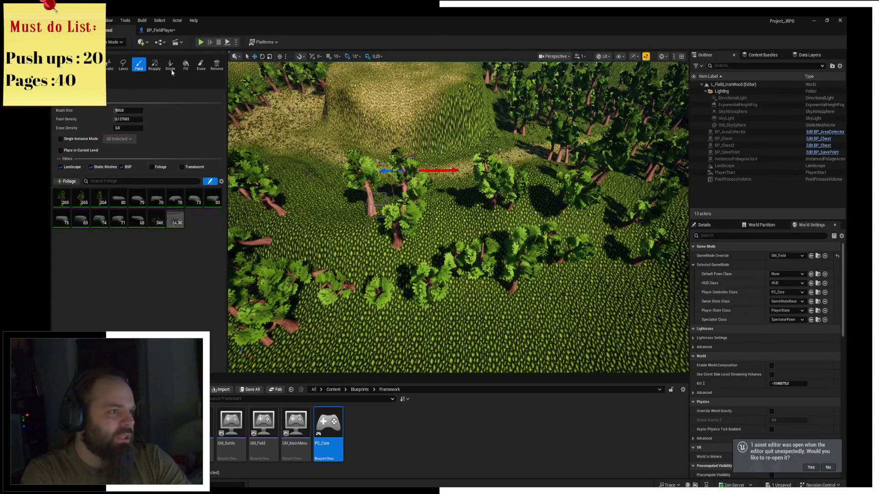
{"action": "left_click", "coordinate": [200, 65]}
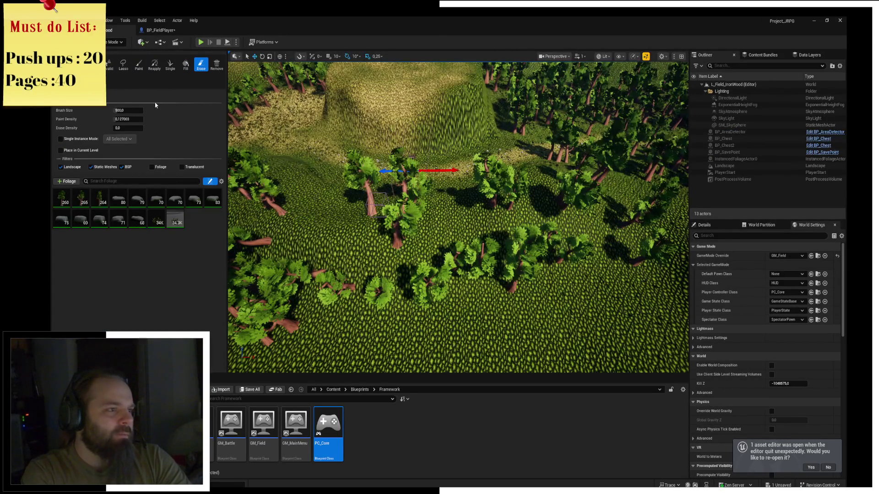
{"action": "left_click", "coordinate": [59, 202]}
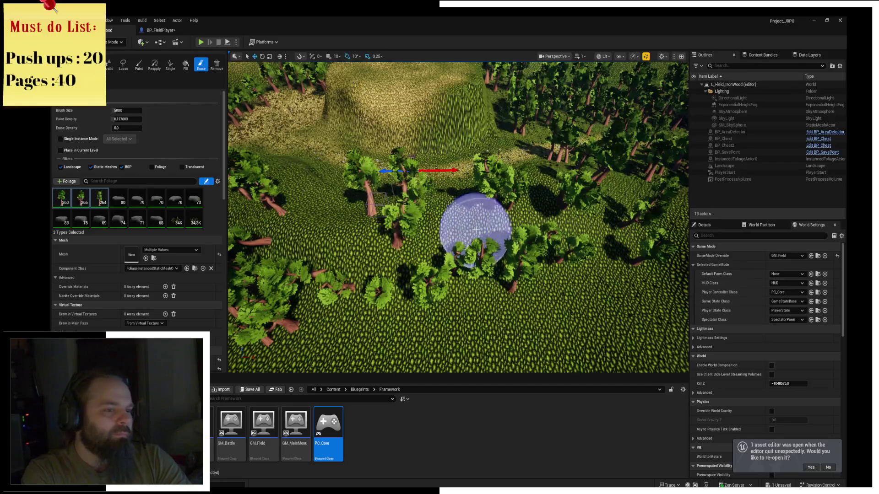
Step: Erase several trees across the Ironwood Forest, then start a play session
{"action": "left_click", "coordinate": [433, 213]}
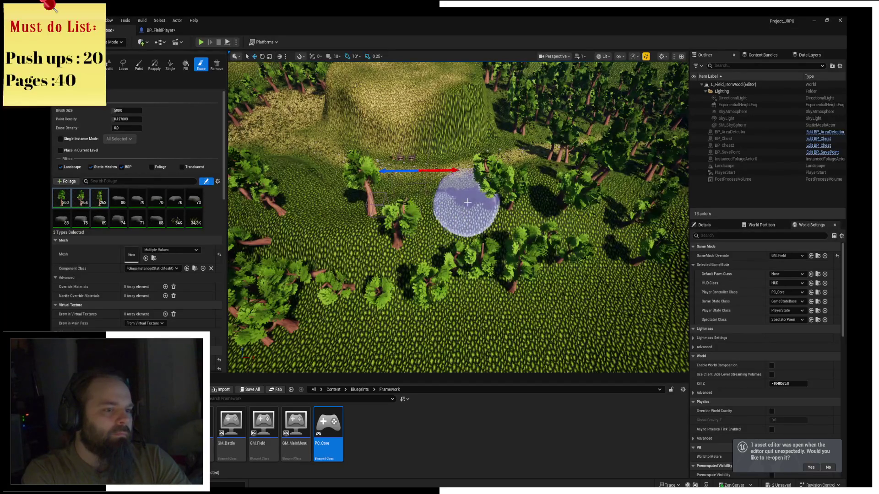
{"action": "left_click", "coordinate": [522, 198]}
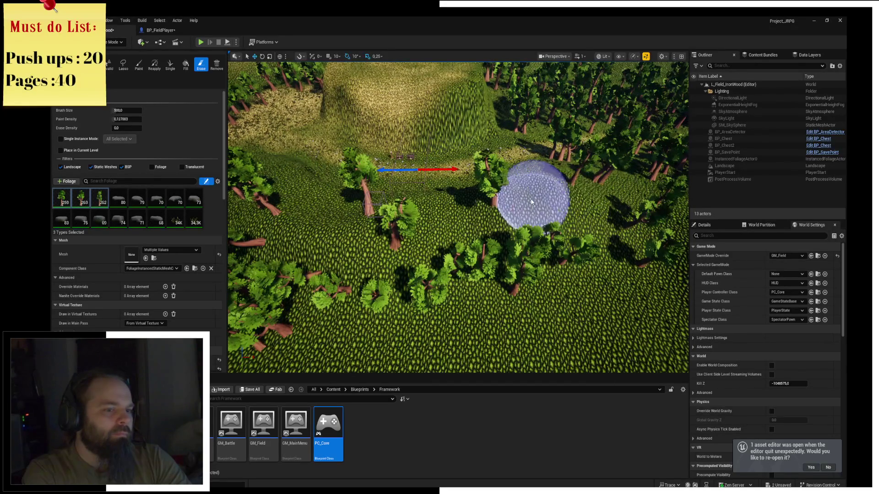
{"action": "left_click_drag", "start_coordinate": [537, 192], "coordinate": [554, 148]}
{"action": "left_click_drag", "start_coordinate": [256, 120], "coordinate": [256, 170]}
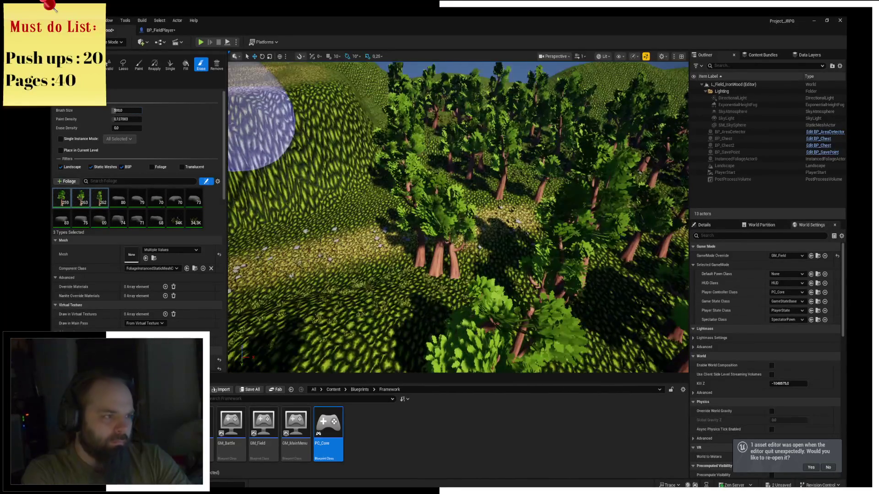
{"action": "left_click", "coordinate": [426, 291]}
{"action": "left_click_drag", "start_coordinate": [457, 217], "coordinate": [476, 201]}
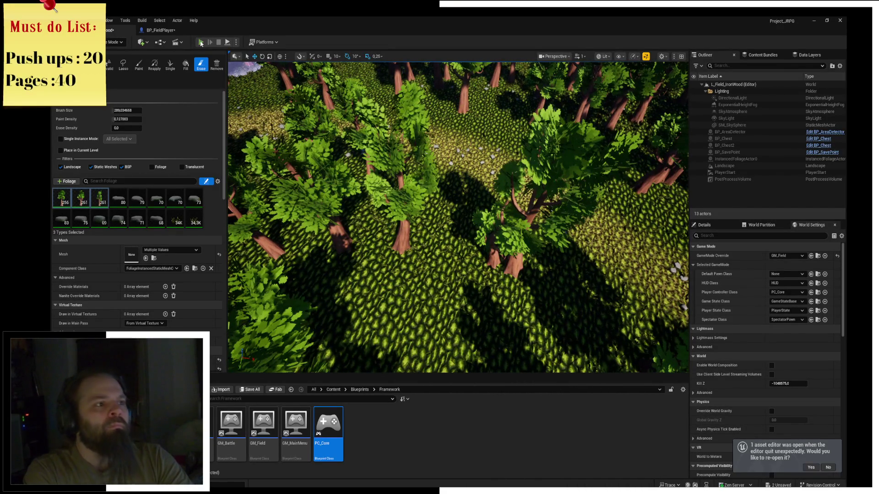
{"action": "key", "text": "alt+p"}
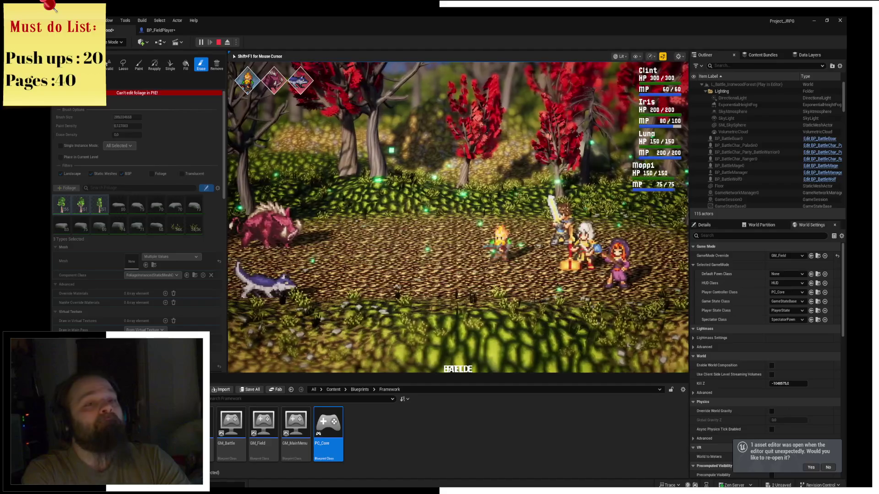
{"action": "left_click", "coordinate": [219, 42]}
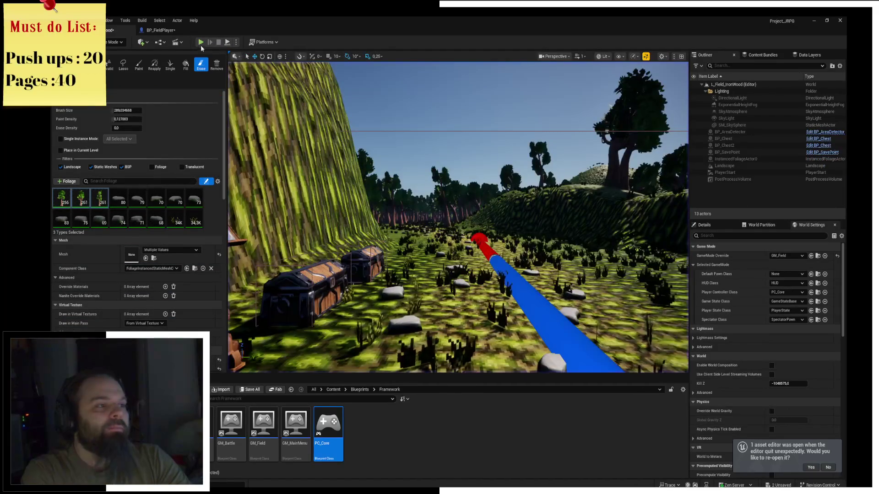
{"action": "left_click", "coordinate": [200, 42]}
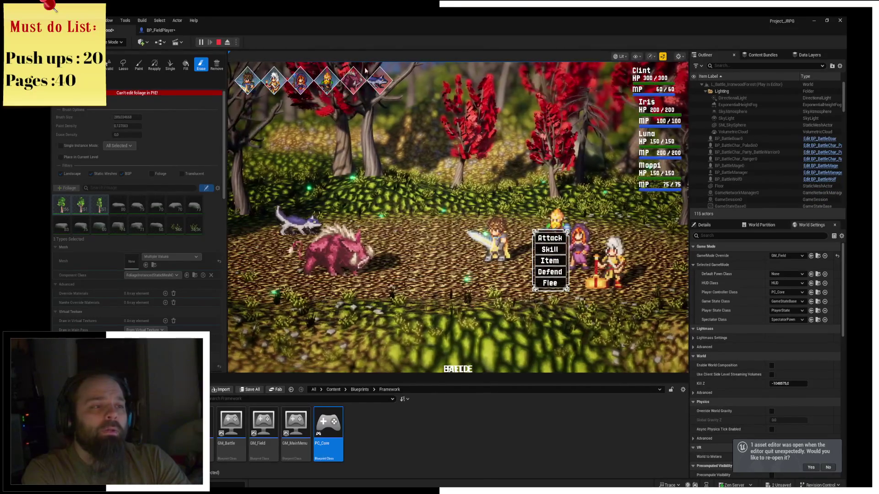
{"action": "left_click", "coordinate": [219, 42]}
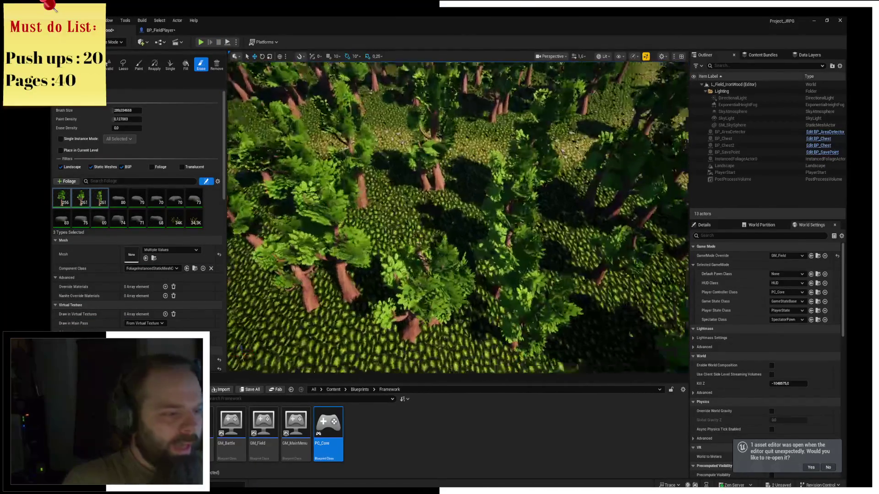
{"action": "key", "text": "ctrl+s"}
Step: Open the Content Drawer and leave foliage editing for Selection Mode
{"action": "scroll", "coordinate": [393, 121], "scroll_direction": "up", "scroll_amount": 10}
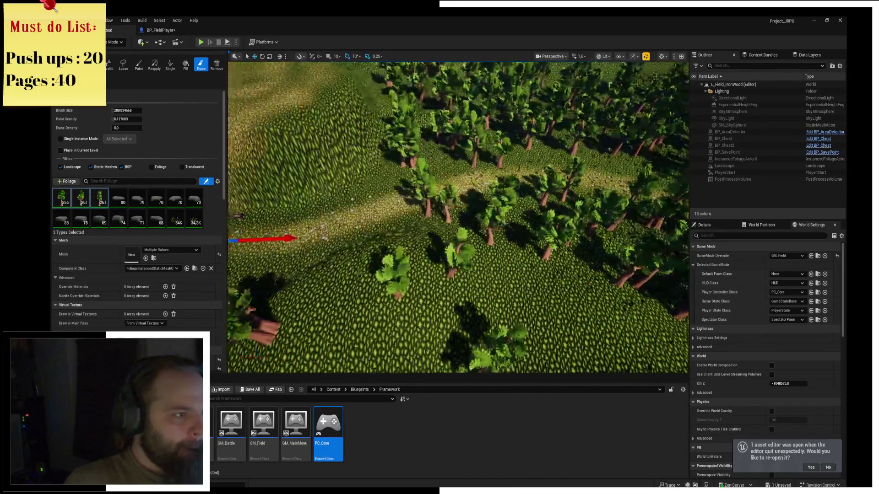
{"action": "scroll", "coordinate": [393, 121], "scroll_direction": "down", "scroll_amount": 5}
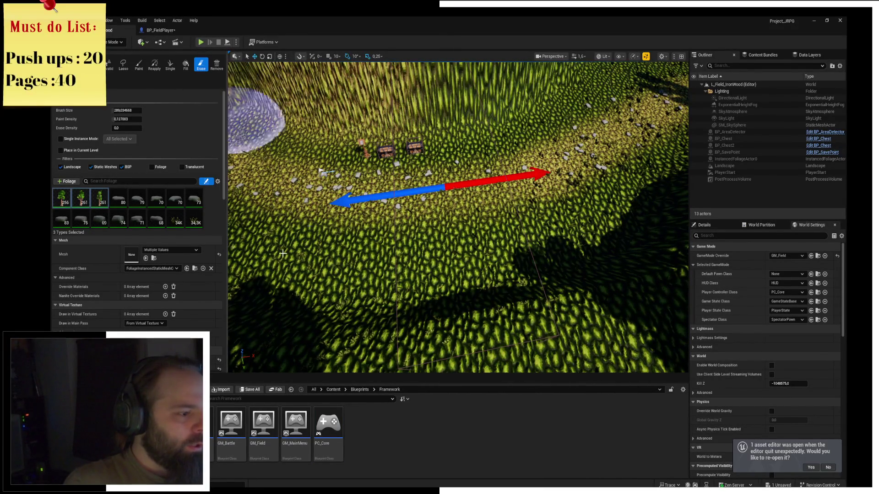
{"action": "key", "text": "ctrl+space"}
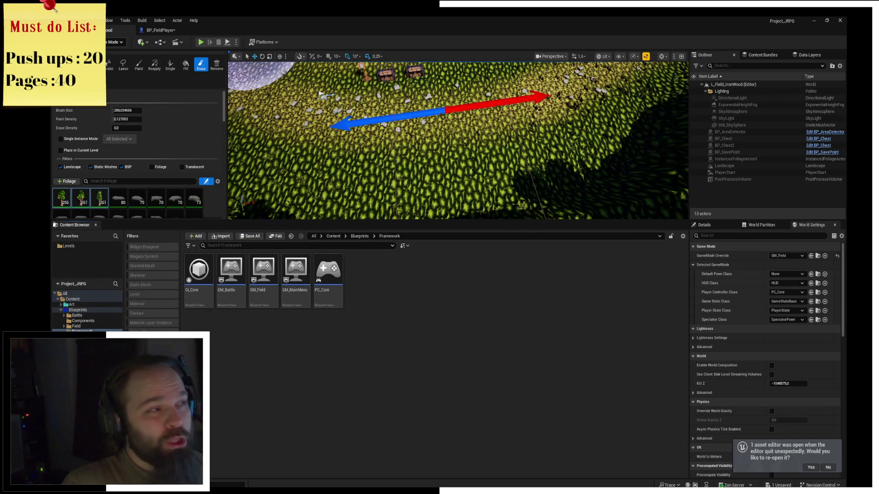
{"action": "left_click", "coordinate": [114, 41]}
{"action": "left_click", "coordinate": [119, 52]}
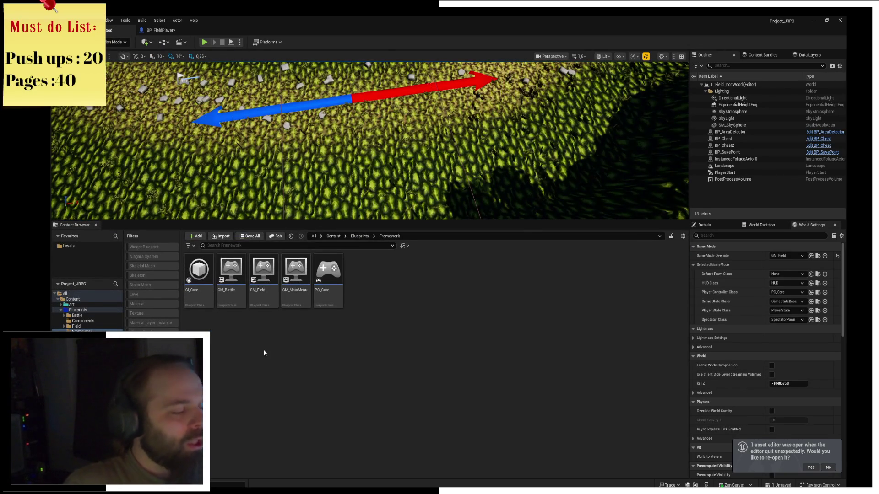
Step: Browse the content folders to UI > Widget > Battle
{"action": "left_click", "coordinate": [78, 309]}
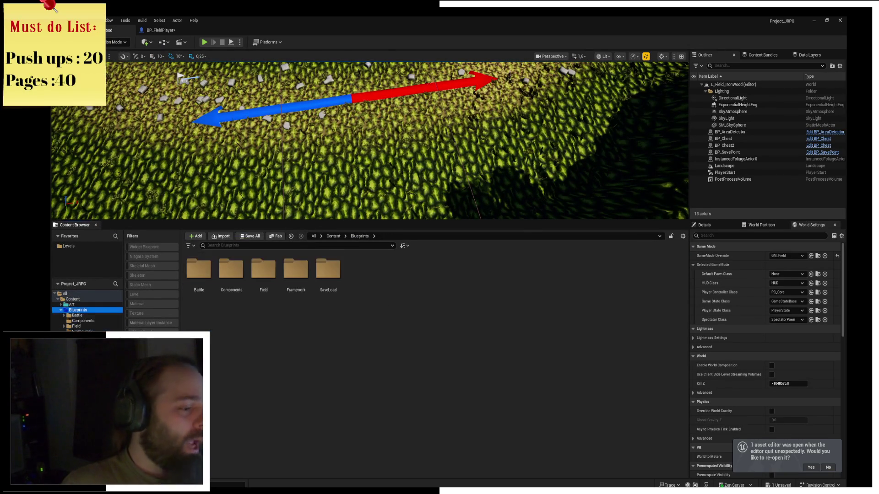
{"action": "left_click", "coordinate": [296, 275]}
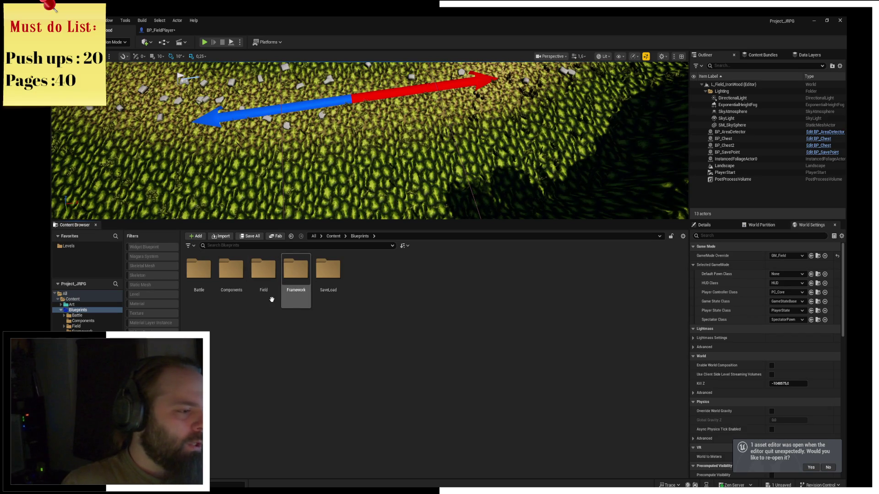
{"action": "left_click", "coordinate": [263, 293]}
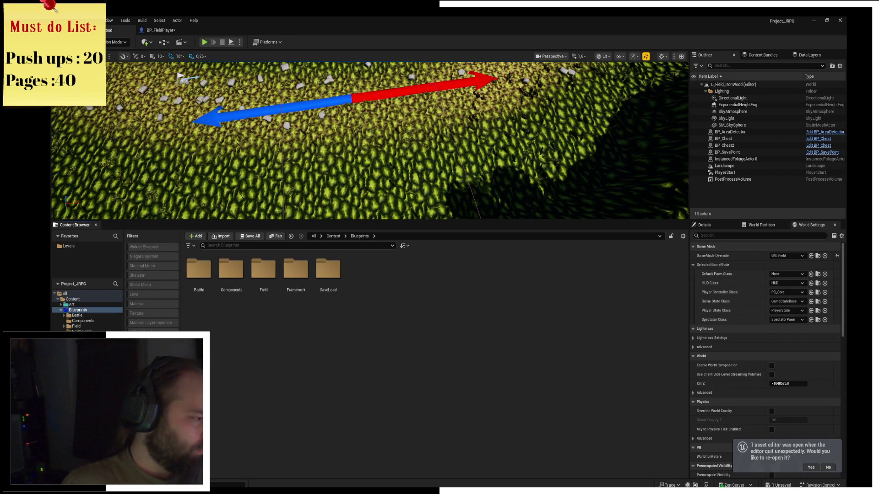
{"action": "left_click", "coordinate": [73, 348]}
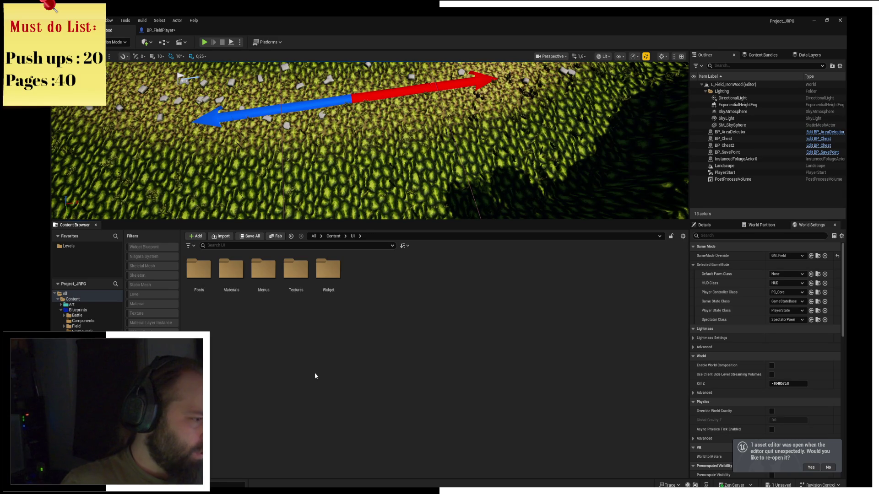
{"action": "double_click", "coordinate": [328, 271]}
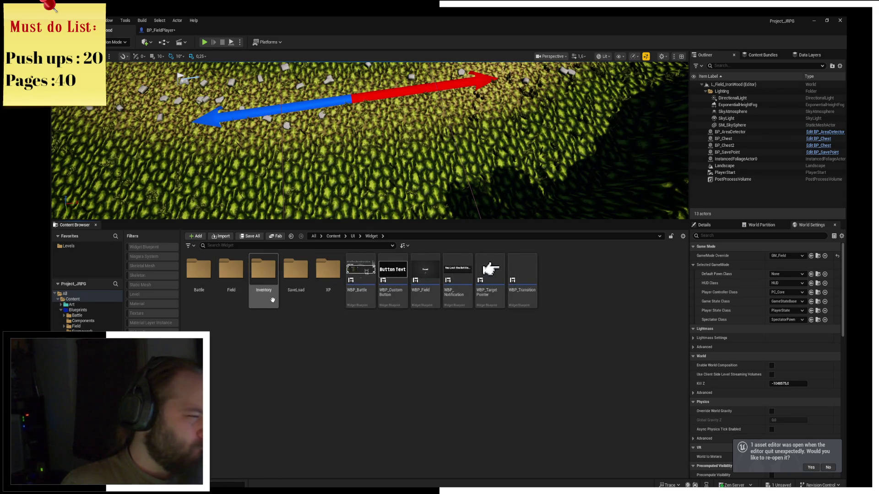
{"action": "left_click", "coordinate": [196, 297]}
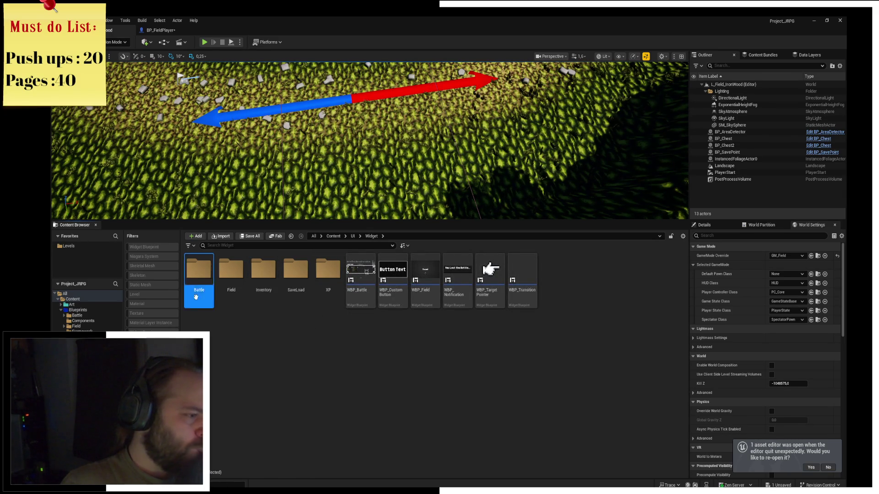
{"action": "double_click", "coordinate": [196, 297]}
Step: Open WBP_Skills, view its EventGraph skill button click nodes, then go back to the level editor
{"action": "double_click", "coordinate": [398, 294]}
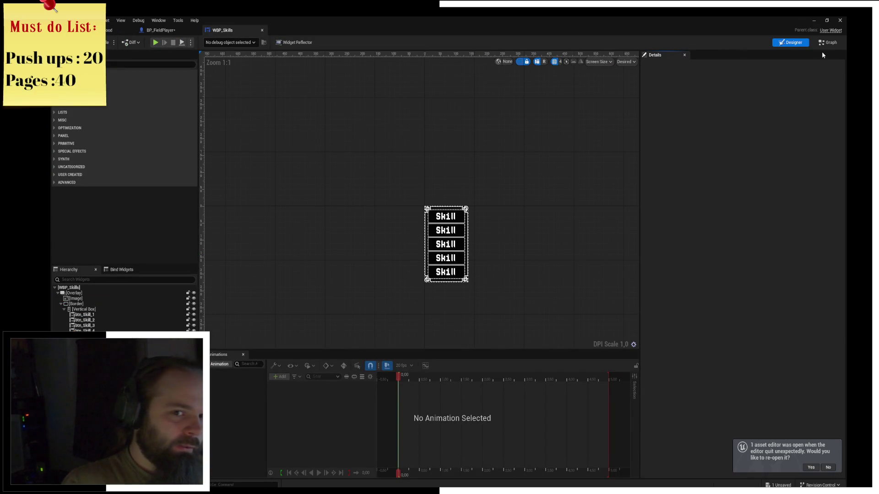
{"action": "left_click", "coordinate": [828, 43]}
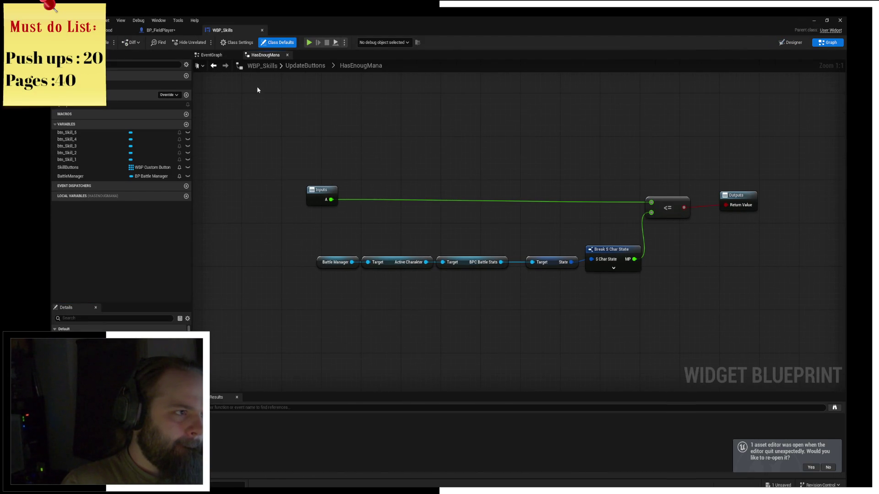
{"action": "left_click", "coordinate": [207, 54]}
{"action": "mouse_move", "coordinate": [474, 269]}
{"action": "left_mouse_down"}
{"action": "mouse_move", "coordinate": [412, 240]}
{"action": "mouse_move", "coordinate": [400, 65]}
{"action": "left_mouse_up"}
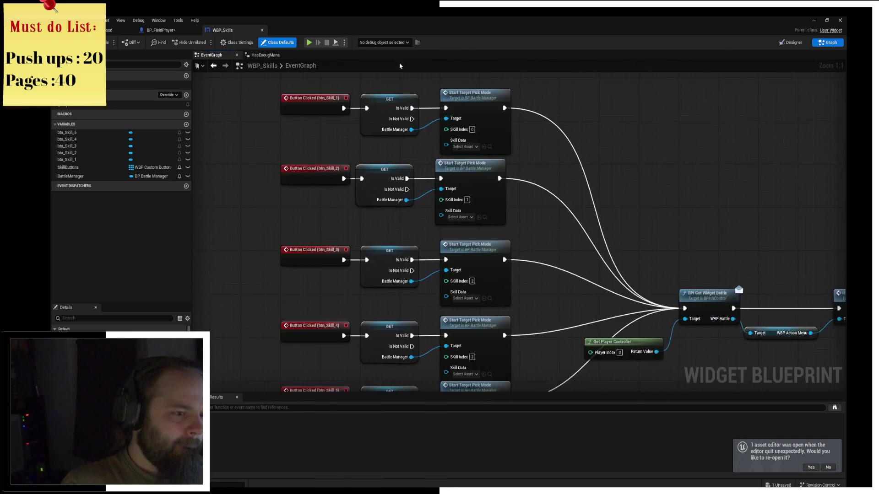
{"action": "scroll", "coordinate": [418, 137], "scroll_direction": "down", "scroll_amount": 3}
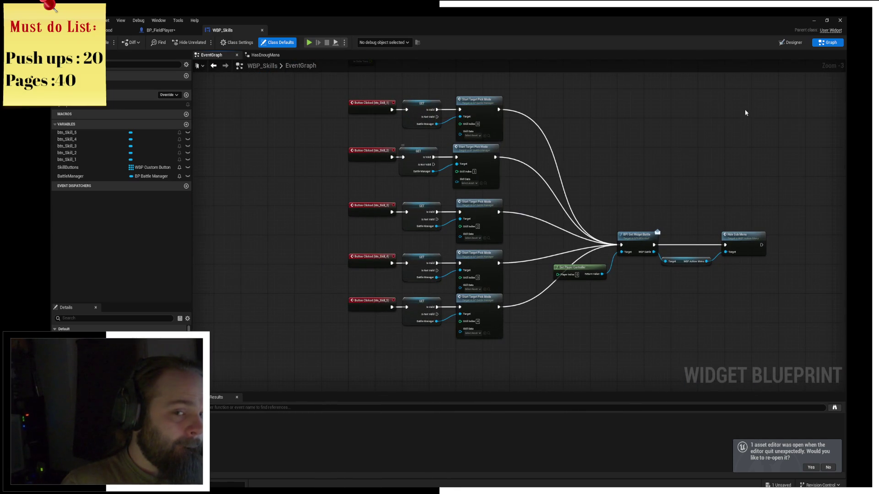
{"action": "left_click", "coordinate": [120, 30]}
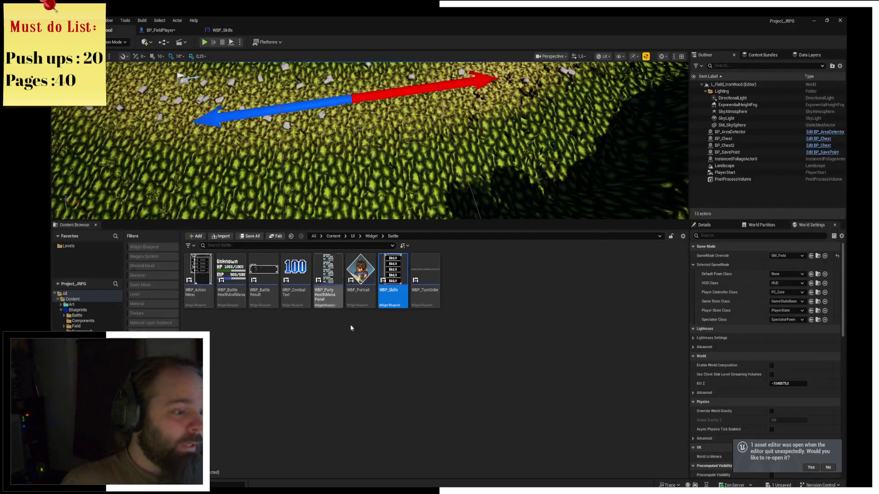
Step: Open WBP_ActionMenu's graph and inspect the SetActionMenuVisible function's Branch logic
{"action": "mouse_move", "coordinate": [201, 299]}
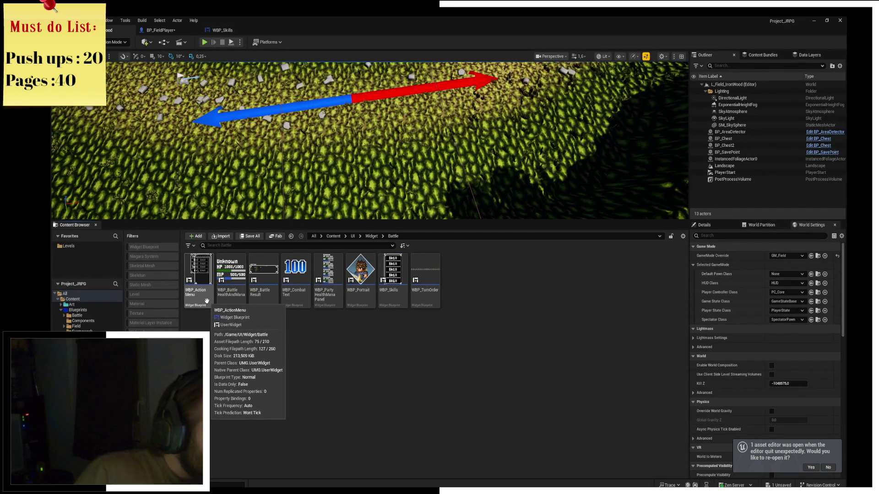
{"action": "double_click", "coordinate": [200, 289]}
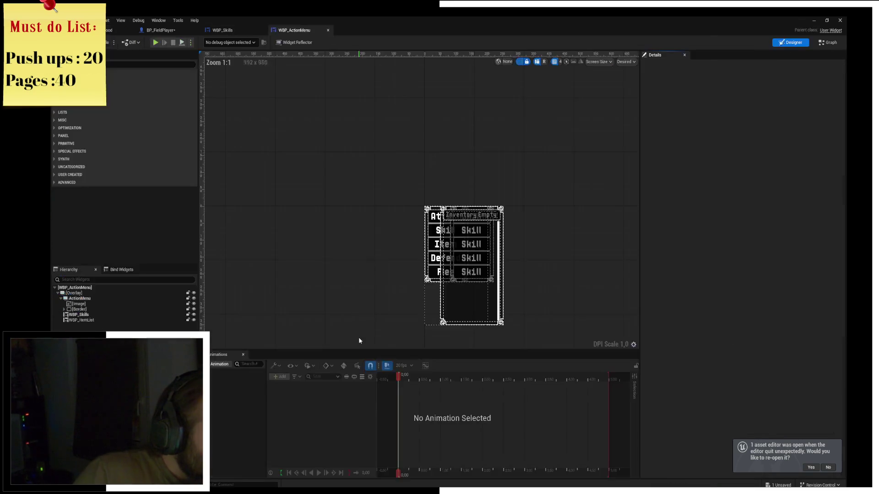
{"action": "left_click", "coordinate": [827, 42]}
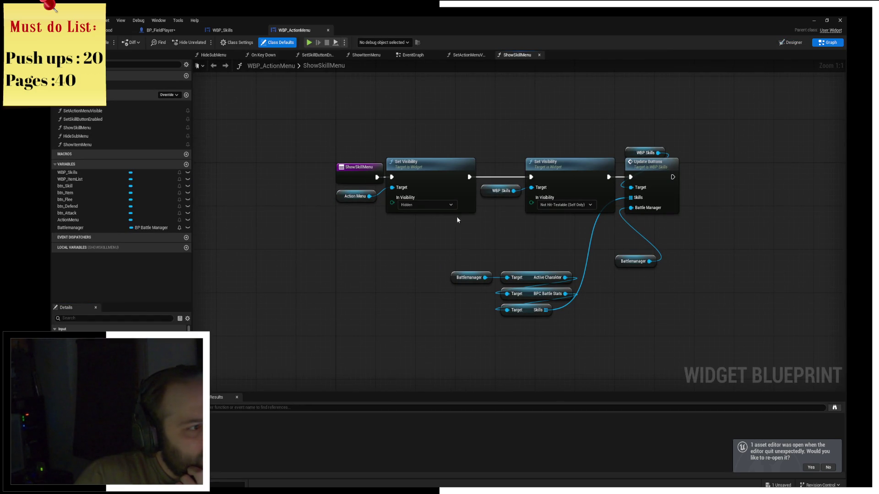
{"action": "left_click", "coordinate": [468, 57]}
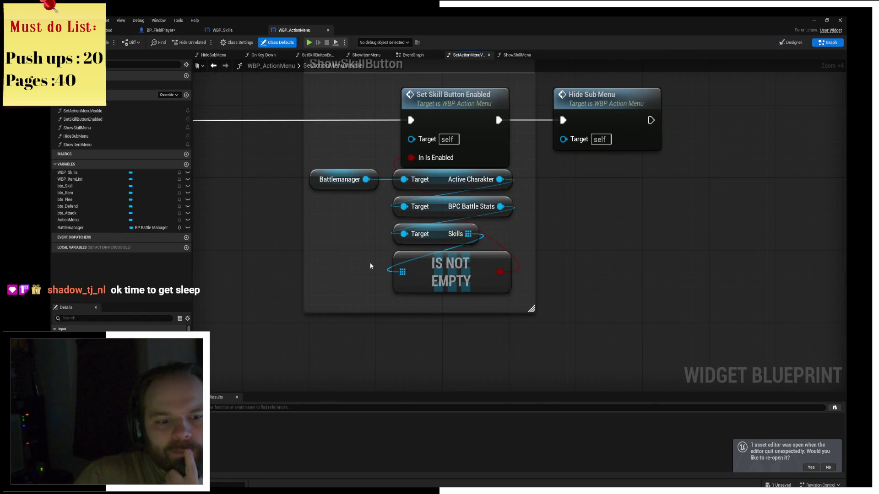
{"action": "scroll", "coordinate": [321, 261], "scroll_direction": "down", "scroll_amount": 4}
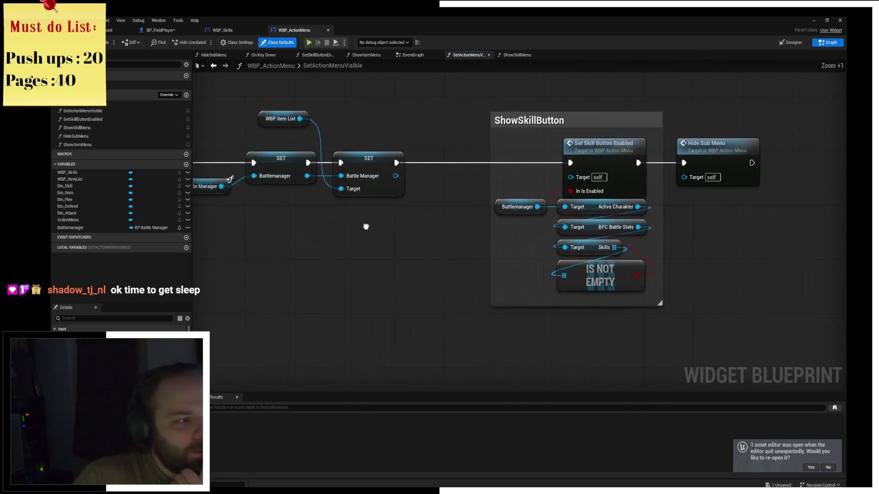
{"action": "scroll", "coordinate": [382, 256], "scroll_direction": "up", "scroll_amount": 1}
{"action": "left_click_drag", "start_coordinate": [382, 256], "coordinate": [755, 227]}
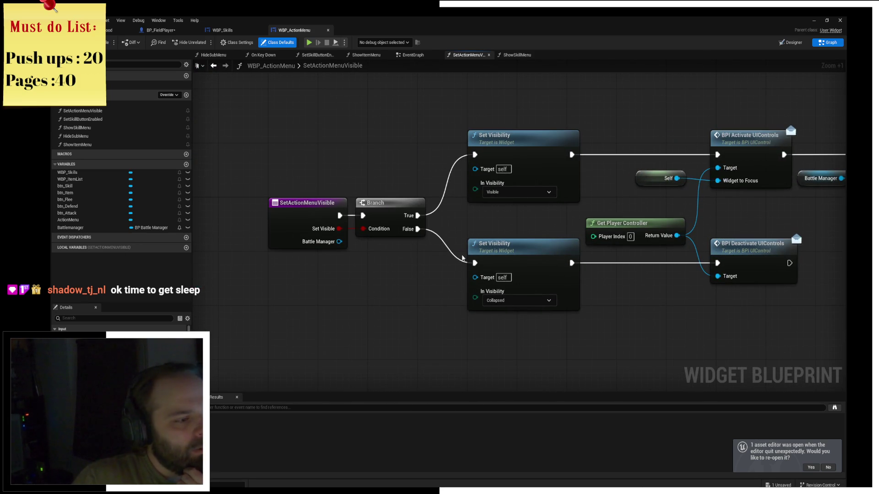
Step: Review the action menu EventGraph's Event Construct chain, then return to BP_FieldPlayer
{"action": "left_click", "coordinate": [410, 55]}
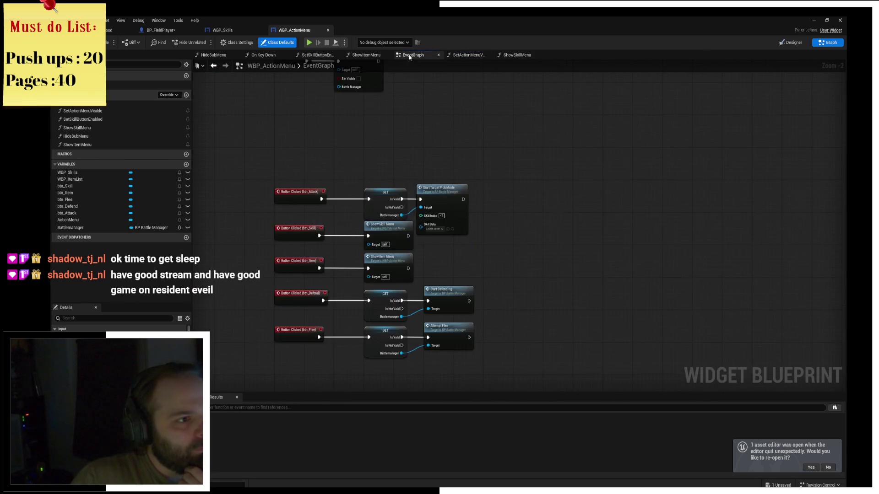
{"action": "mouse_move", "coordinate": [378, 161]}
{"action": "left_mouse_down"}
{"action": "mouse_move", "coordinate": [416, 138]}
{"action": "mouse_move", "coordinate": [413, 162]}
{"action": "left_mouse_up"}
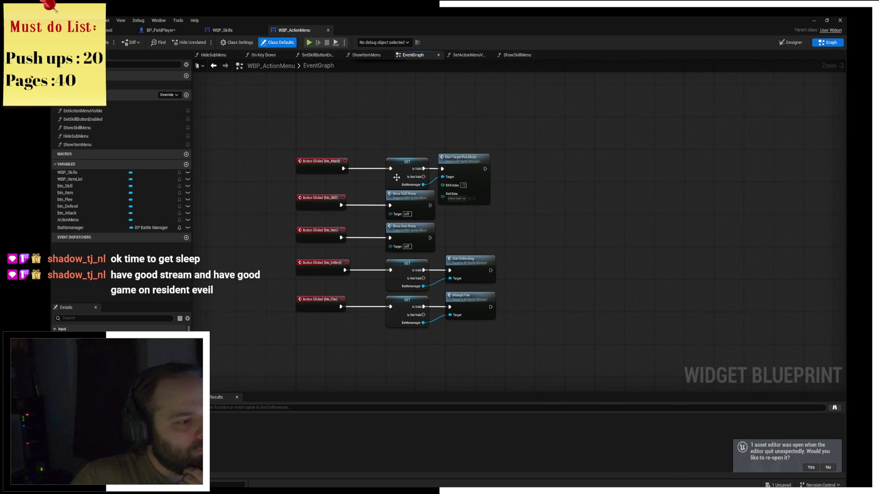
{"action": "mouse_move", "coordinate": [391, 205]}
{"action": "left_mouse_down"}
{"action": "mouse_move", "coordinate": [467, 293]}
{"action": "mouse_move", "coordinate": [483, 230]}
{"action": "mouse_move", "coordinate": [473, 120]}
{"action": "mouse_move", "coordinate": [494, 186]}
{"action": "left_mouse_up"}
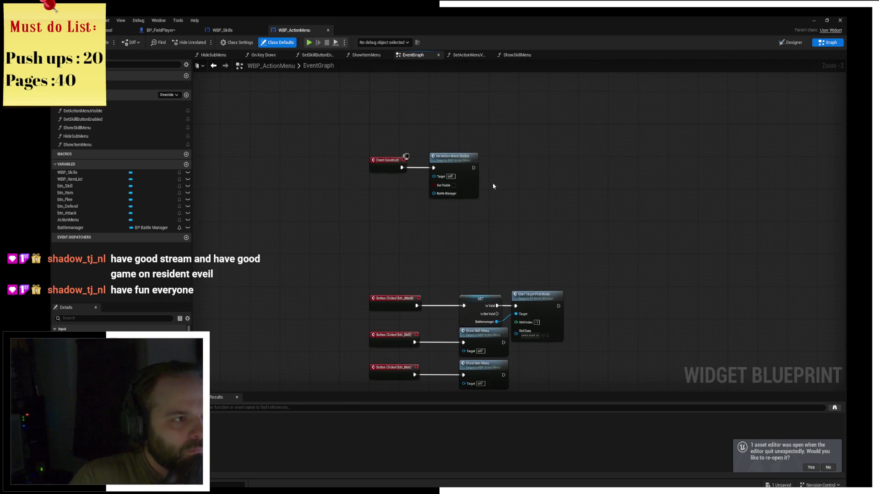
{"action": "left_click", "coordinate": [165, 30]}
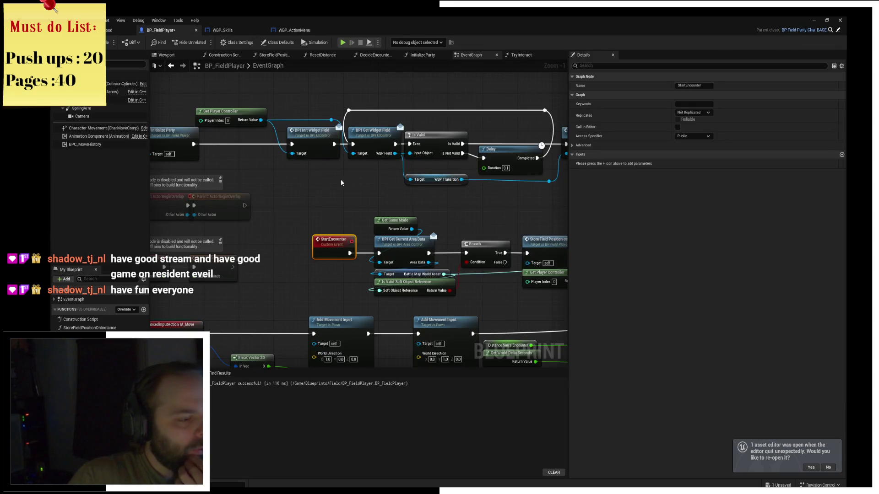
Step: Pan BP_FieldPlayer's graph over the IA_Move, IA_Interact, IA_Pause nodes and the BeginPlay chain
{"action": "left_click_drag", "start_coordinate": [341, 183], "coordinate": [412, 119]}
{"action": "left_click_drag", "start_coordinate": [443, 385], "coordinate": [442, 232]}
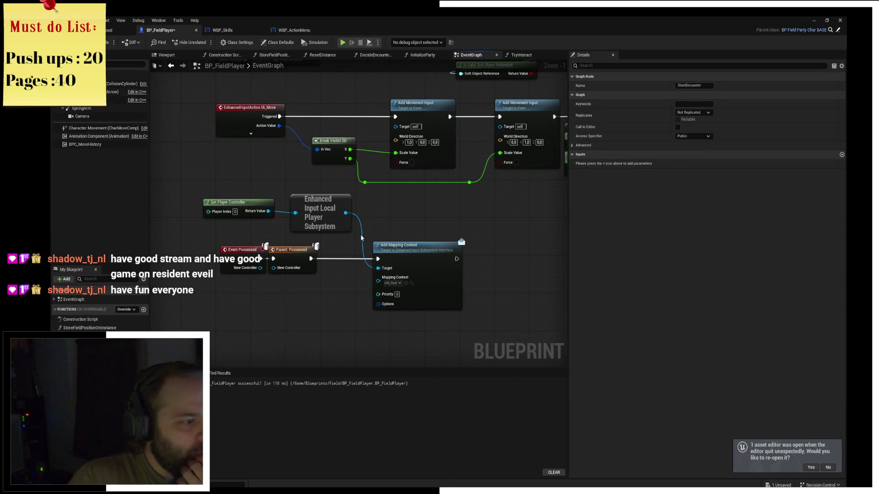
{"action": "scroll", "coordinate": [361, 238], "scroll_direction": "down", "scroll_amount": 2}
{"action": "left_click_drag", "start_coordinate": [376, 257], "coordinate": [344, 218]}
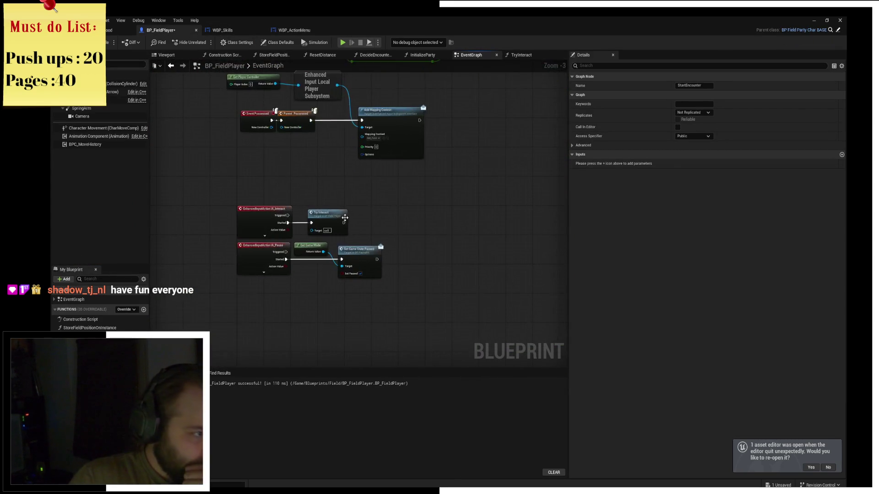
{"action": "scroll", "coordinate": [379, 203], "scroll_direction": "up", "scroll_amount": 3}
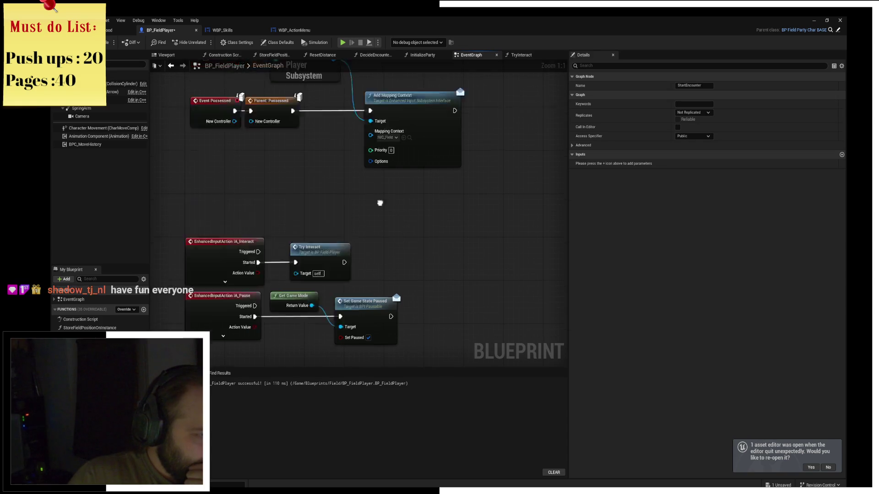
{"action": "scroll", "coordinate": [380, 202], "scroll_direction": "down", "scroll_amount": 2}
{"action": "mouse_move", "coordinate": [380, 202]}
{"action": "left_mouse_down"}
{"action": "mouse_move", "coordinate": [339, 207]}
{"action": "mouse_move", "coordinate": [352, 223]}
{"action": "mouse_move", "coordinate": [502, 221]}
{"action": "left_mouse_up"}
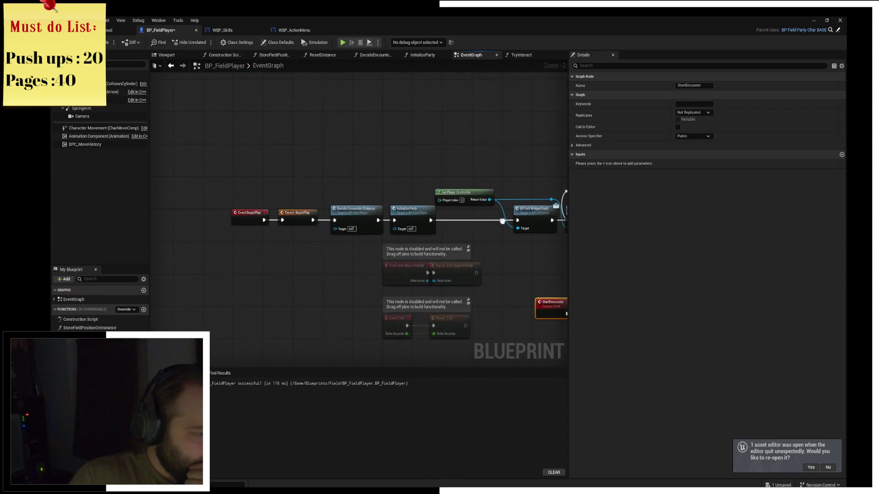
{"action": "scroll", "coordinate": [498, 219], "scroll_direction": "down", "scroll_amount": 2}
Step: Browse the Content Browser's Definitions/Interfaces, UI fonts and Data folders
{"action": "left_click", "coordinate": [116, 29]}
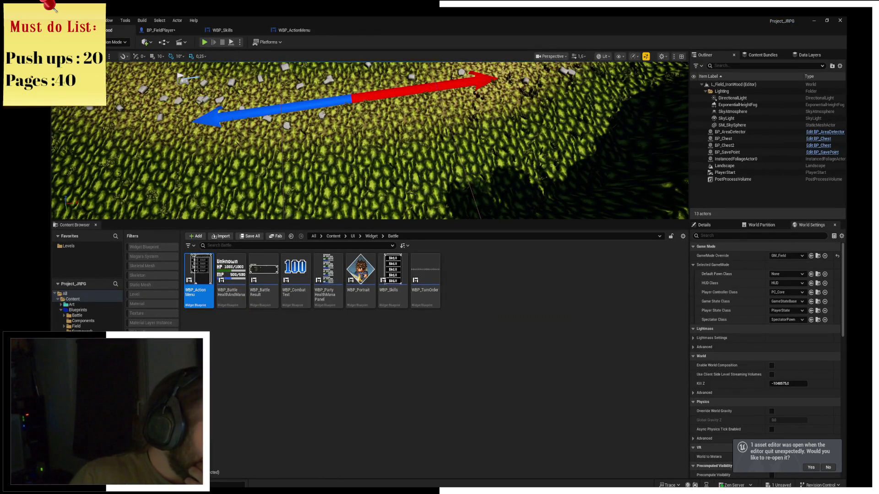
{"action": "left_click", "coordinate": [78, 342]}
{"action": "double_click", "coordinate": [259, 286]}
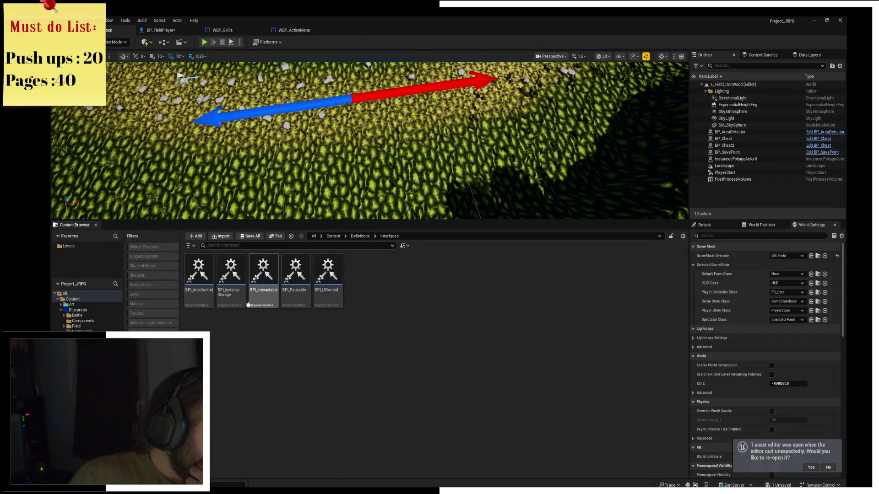
{"action": "left_click", "coordinate": [360, 236]}
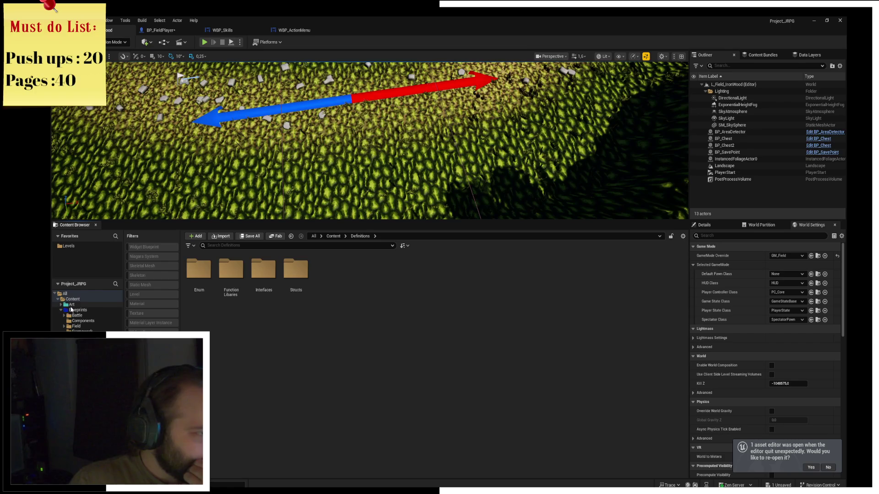
{"action": "left_click", "coordinate": [62, 310]}
{"action": "left_click", "coordinate": [62, 321]}
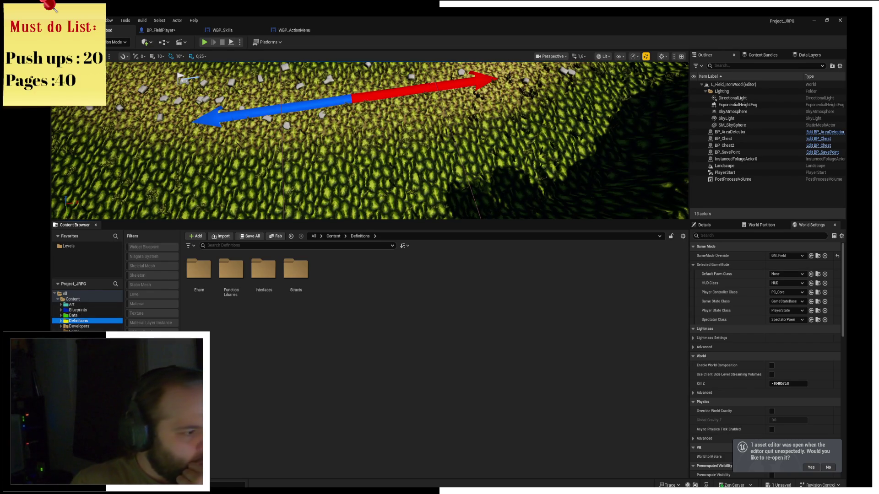
{"action": "left_click", "coordinate": [76, 354]}
{"action": "left_click", "coordinate": [68, 348], "text": "ctrl"}
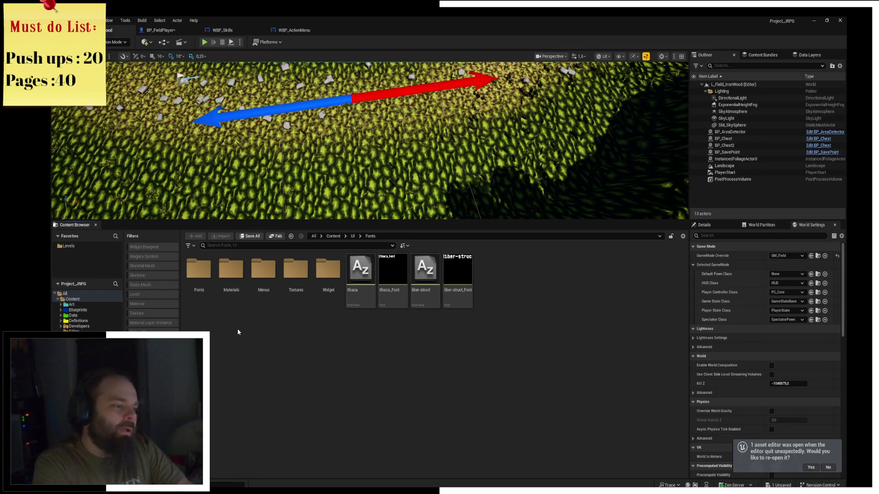
{"action": "left_click", "coordinate": [72, 304]}
{"action": "left_click", "coordinate": [84, 316]}
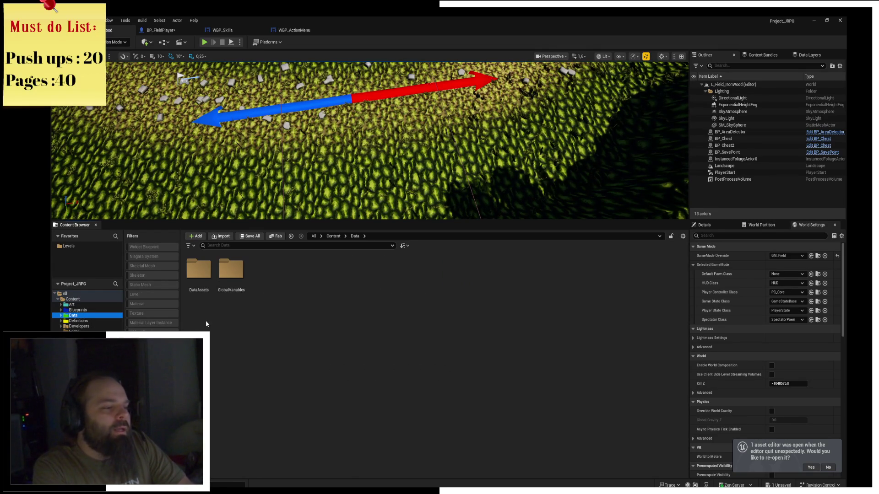
{"action": "left_click", "coordinate": [98, 299]}
Step: Search all content for 'IA_' and open the IA_BattleNav_Back input action
{"action": "left_click", "coordinate": [246, 246]}
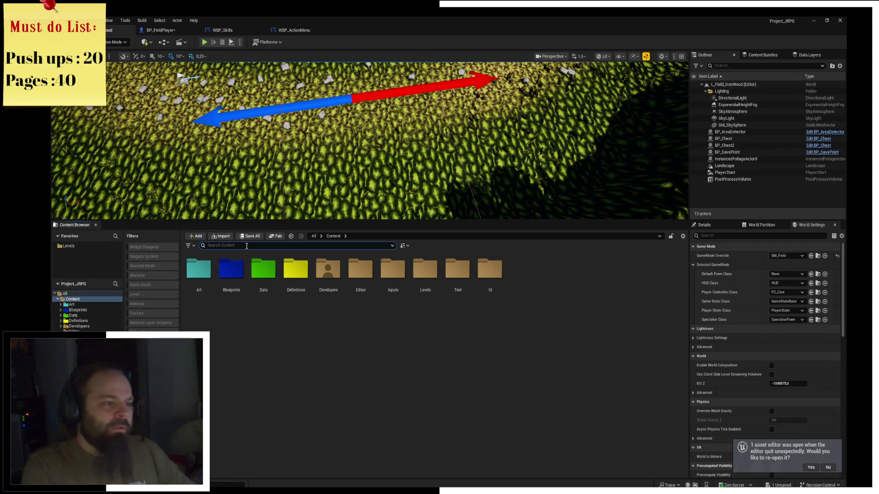
{"action": "type", "text": "l"}
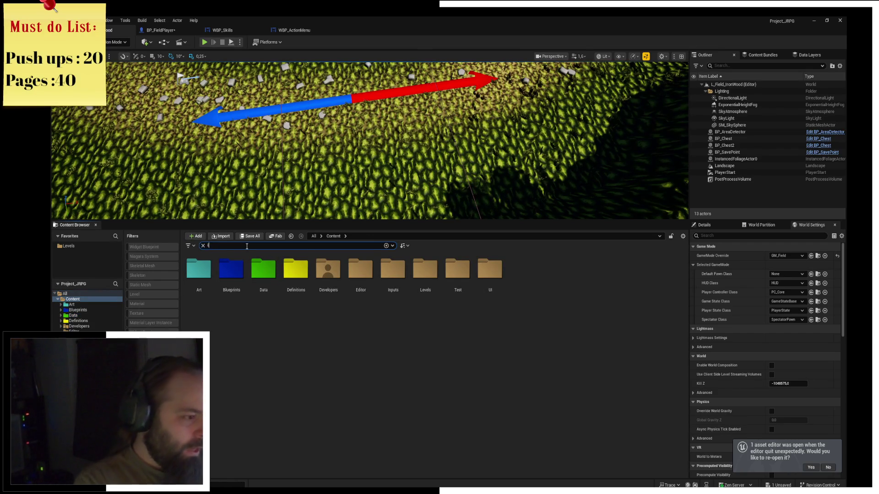
{"action": "type", "text": "A_"}
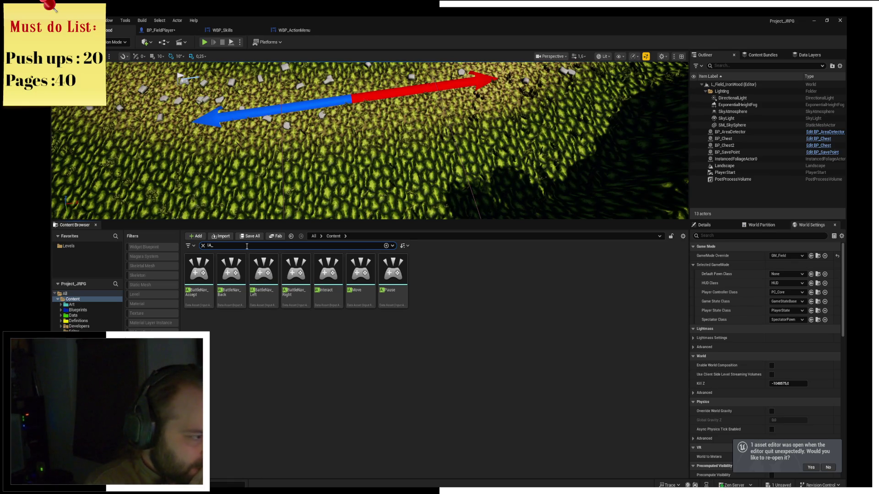
{"action": "double_click", "coordinate": [231, 274]}
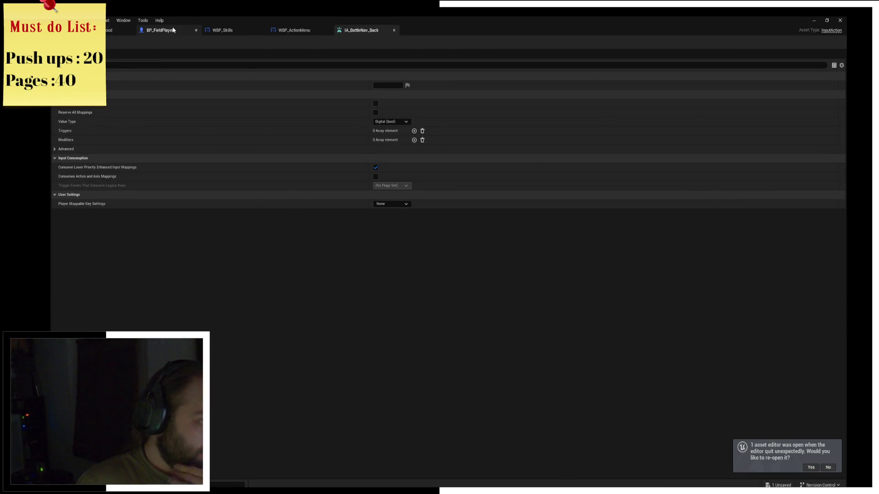
Step: Add an IA_BattleNav_Back event node to BP_FieldPlayer's event graph
{"action": "left_click", "coordinate": [160, 31]}
{"action": "mouse_move", "coordinate": [238, 198]}
{"action": "left_mouse_down"}
{"action": "mouse_move", "coordinate": [247, 100]}
{"action": "mouse_move", "coordinate": [274, 10]}
{"action": "left_mouse_up"}
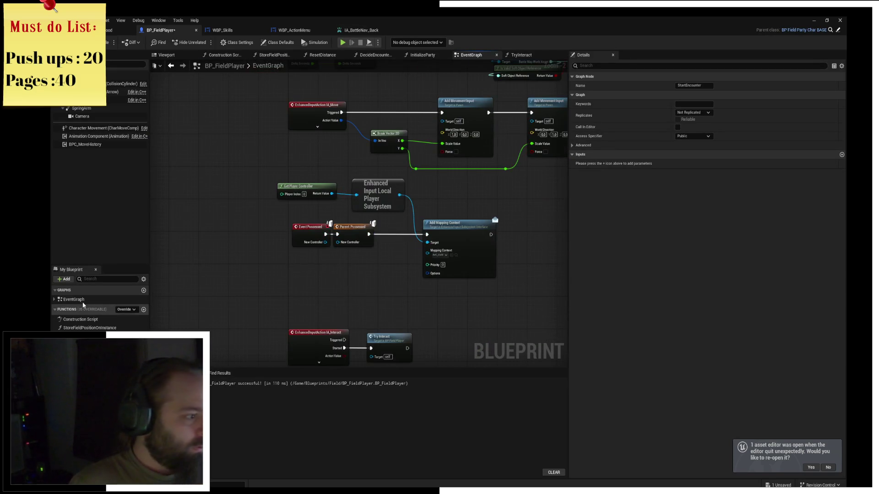
{"action": "left_click", "coordinate": [54, 300]}
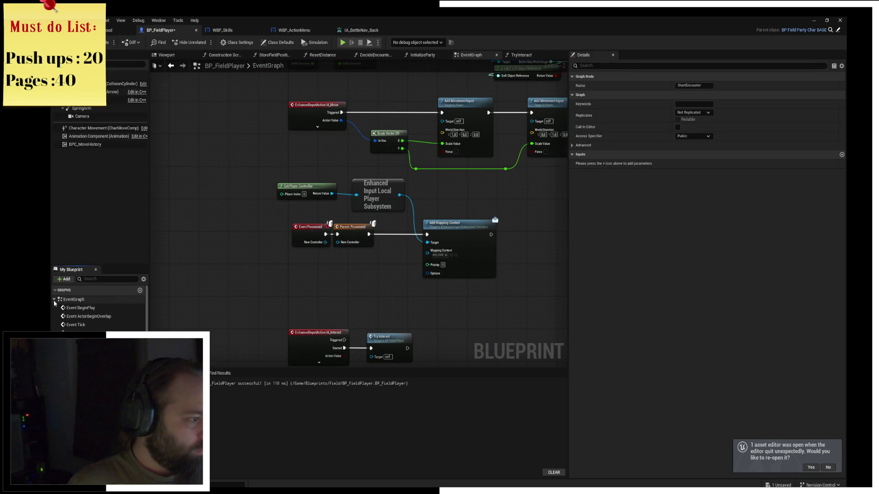
{"action": "right_click", "coordinate": [279, 285]}
{"action": "type", "text": "IA_Battl"}
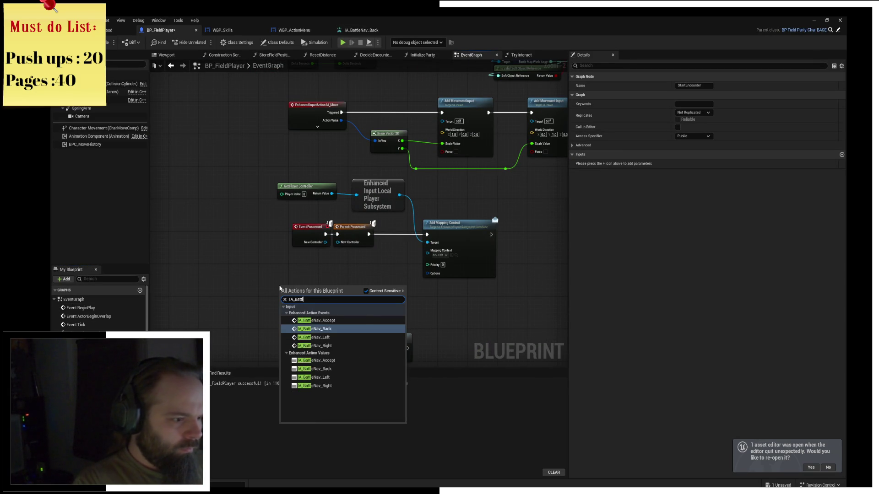
{"action": "key", "text": "Return"}
Step: Find its references in all Blueprints and open the PC_Core, BP_FieldPlayer and BP_BattleManager results
{"action": "right_click", "coordinate": [288, 290]}
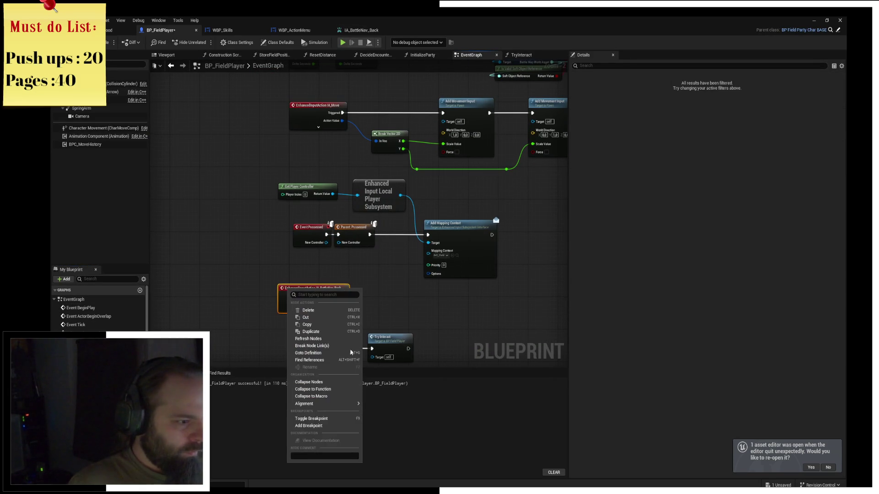
{"action": "left_click", "coordinate": [336, 360]}
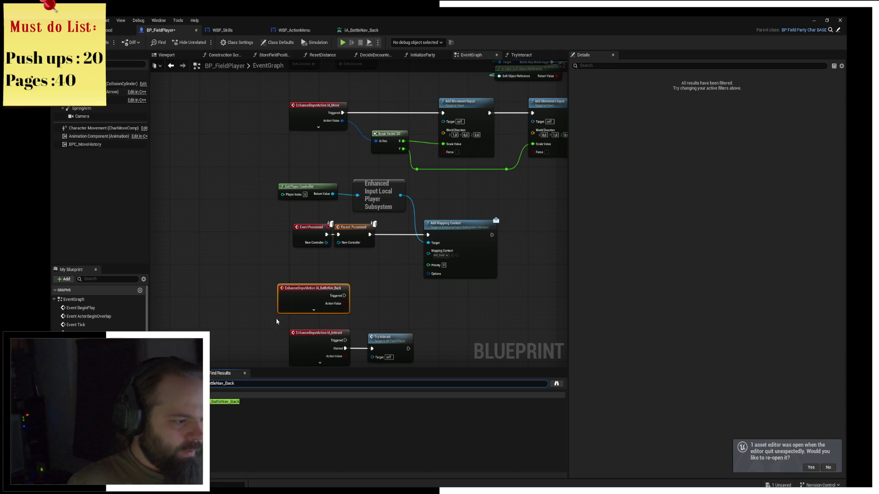
{"action": "left_click", "coordinate": [556, 383]}
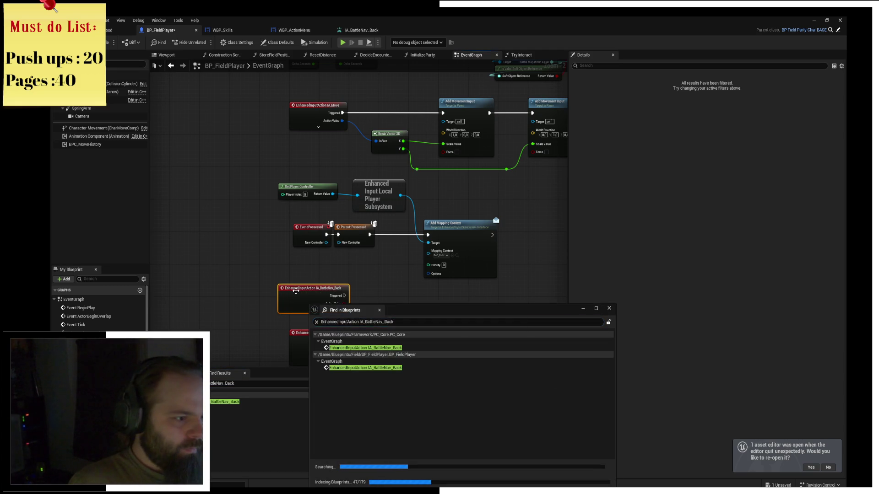
{"action": "left_click", "coordinate": [393, 372]}
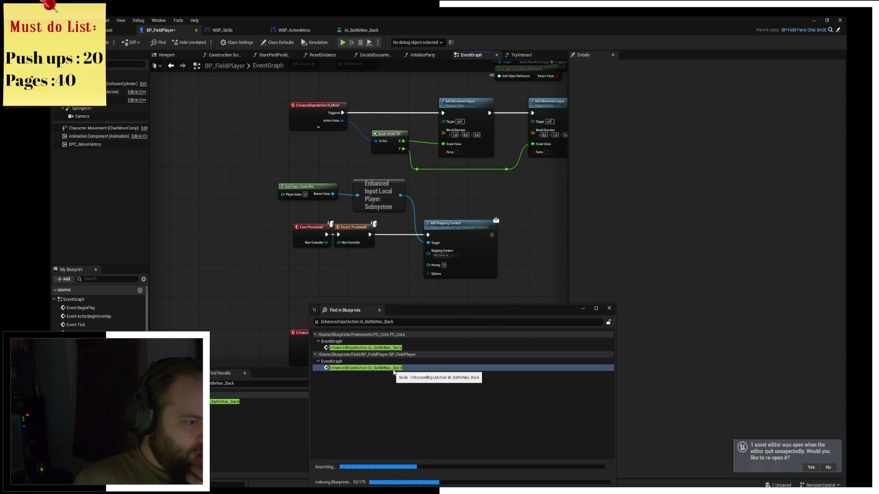
{"action": "left_click", "coordinate": [400, 349]}
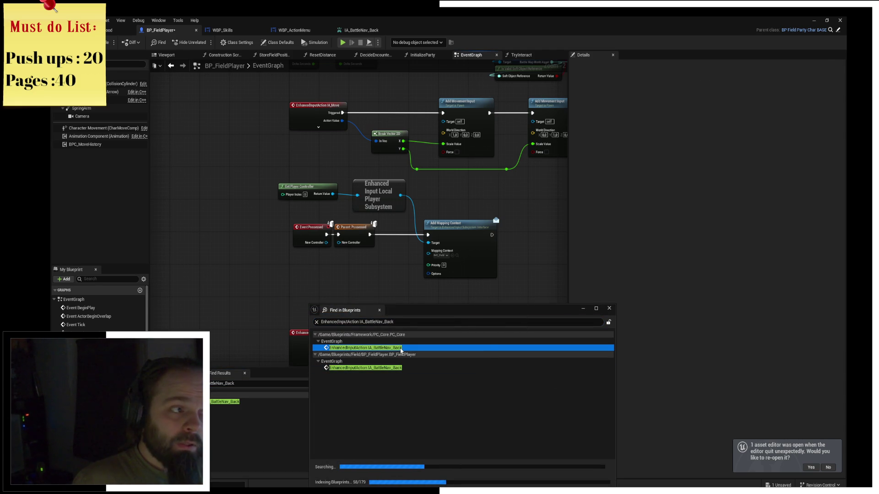
{"action": "double_click", "coordinate": [400, 348]}
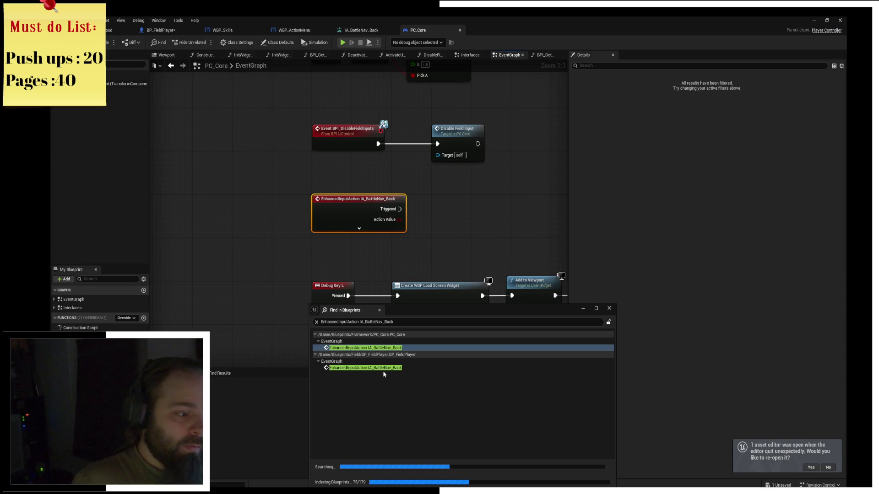
{"action": "double_click", "coordinate": [383, 368]}
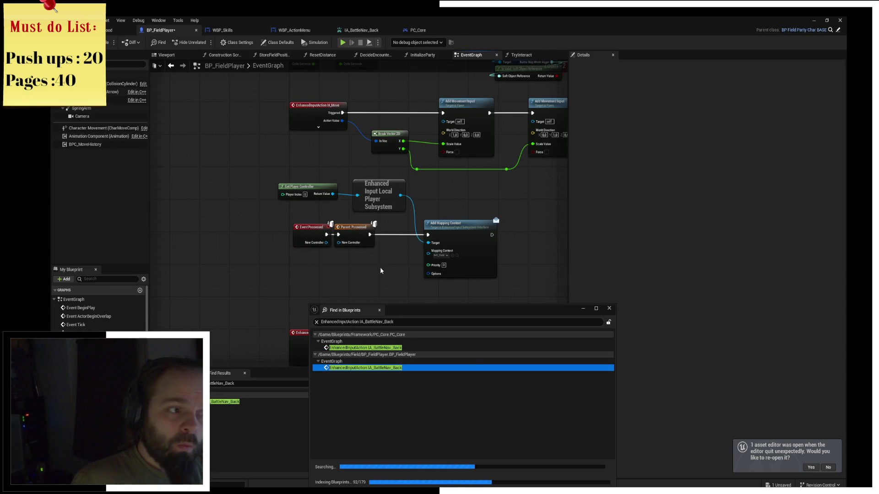
{"action": "left_click", "coordinate": [373, 348]}
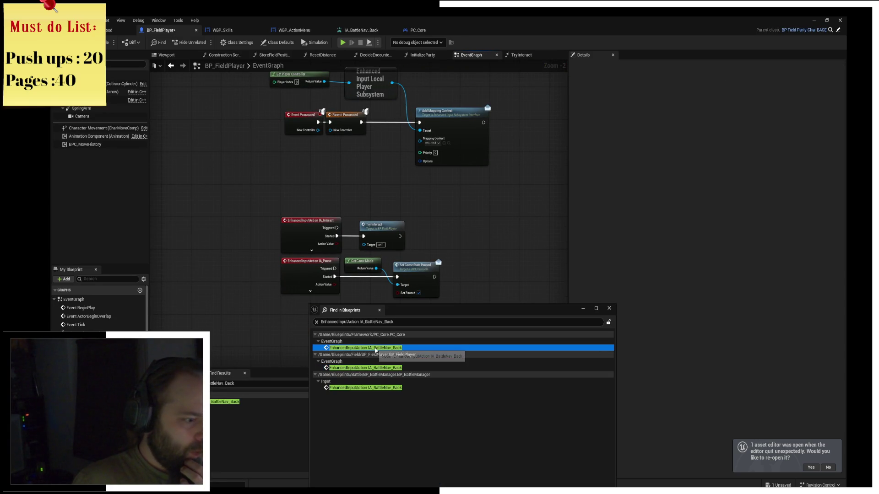
{"action": "left_click", "coordinate": [371, 388]}
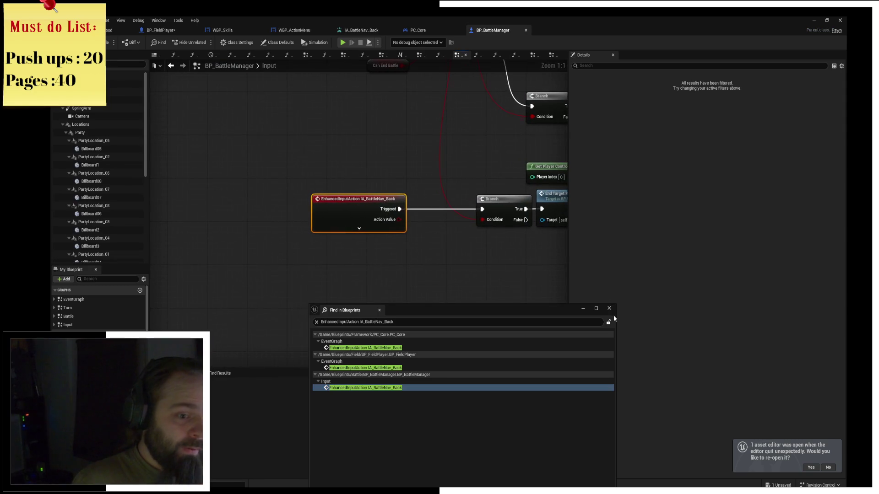
Step: Follow BP_BattleManager's Back branch past Play Attack Anim to Set Action Menu Visible, then Play
{"action": "mouse_move", "coordinate": [429, 187]}
{"action": "left_mouse_down"}
{"action": "mouse_move", "coordinate": [359, 253]}
{"action": "mouse_move", "coordinate": [389, 222]}
{"action": "mouse_move", "coordinate": [376, 206]}
{"action": "mouse_move", "coordinate": [288, 200]}
{"action": "left_mouse_up"}
{"action": "mouse_move", "coordinate": [366, 246]}
{"action": "left_mouse_down"}
{"action": "mouse_move", "coordinate": [348, 298]}
{"action": "mouse_move", "coordinate": [355, 314]}
{"action": "mouse_move", "coordinate": [336, 191]}
{"action": "left_mouse_up"}
{"action": "left_click_drag", "start_coordinate": [363, 249], "coordinate": [310, 247]}
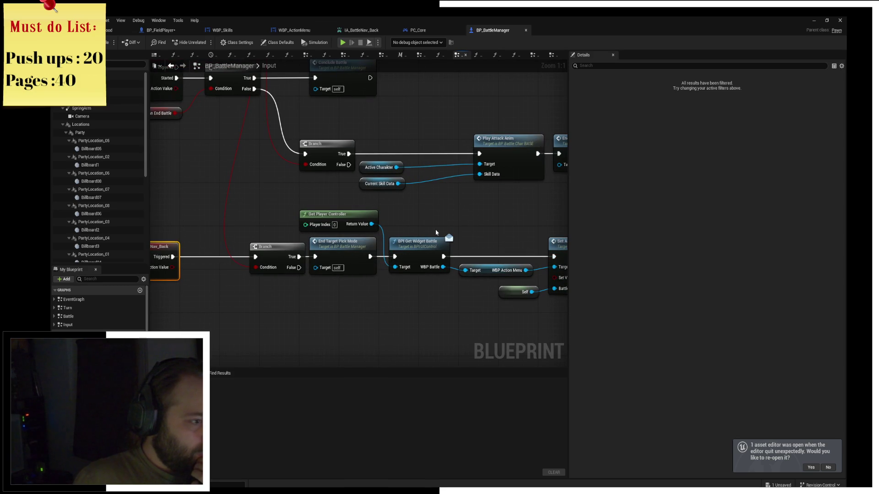
{"action": "left_click_drag", "start_coordinate": [436, 232], "coordinate": [338, 230]}
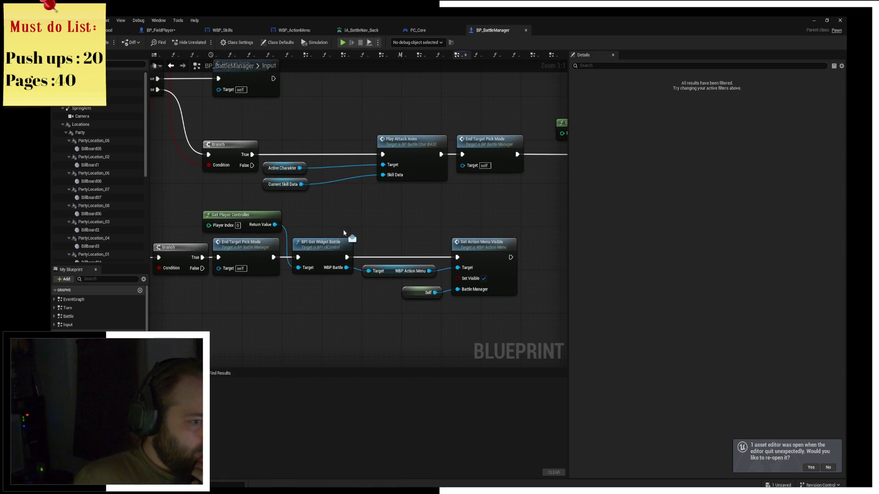
{"action": "left_click", "coordinate": [343, 42]}
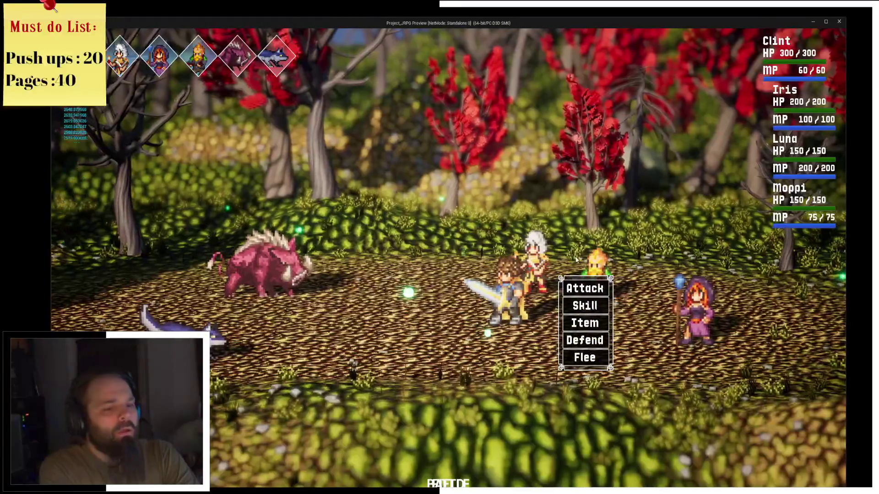
Step: Choose Skill in the battle menu to see Cleave listed, then return to BP_BattleManager's graph
{"action": "left_click", "coordinate": [590, 305]}
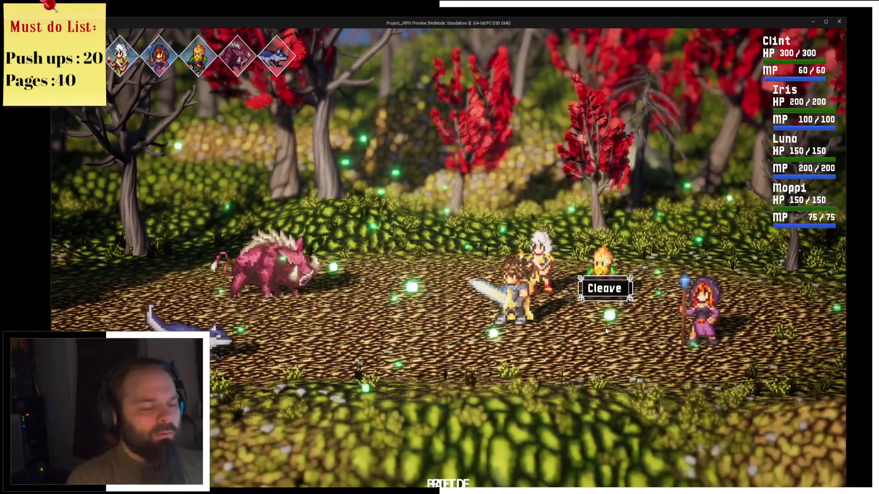
{"action": "key", "text": "alt+Tab"}
{"action": "scroll", "coordinate": [254, 231], "scroll_direction": "up", "scroll_amount": 3}
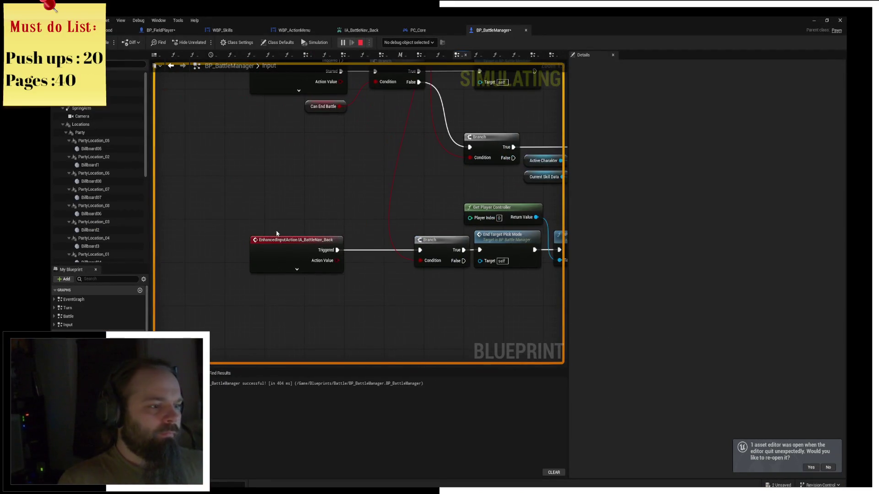
Step: Add an F9 breakpoint on the IA_BattleNav_Back event node
{"action": "left_click", "coordinate": [286, 244]}
{"action": "key", "text": "F9"}
{"action": "left_click", "coordinate": [362, 30]}
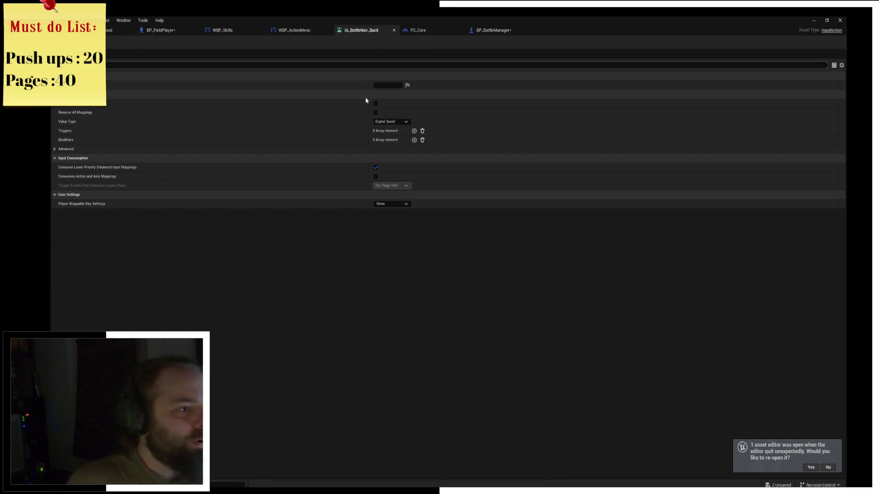
{"action": "left_click", "coordinate": [114, 30]}
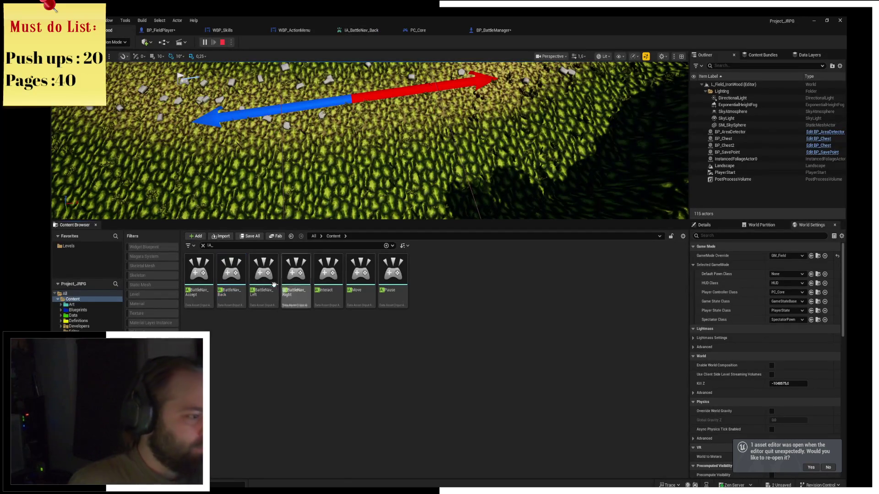
Step: Locate IA_BattleNav_Back's folder, open IMC_BattleNav and collapse its Space Bar and Escape mappings
{"action": "right_click", "coordinate": [226, 279]}
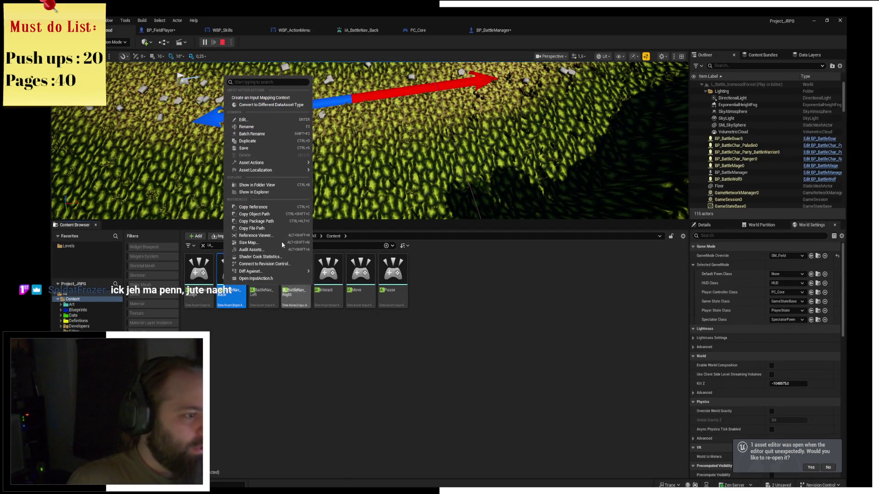
{"action": "left_click", "coordinate": [280, 185]}
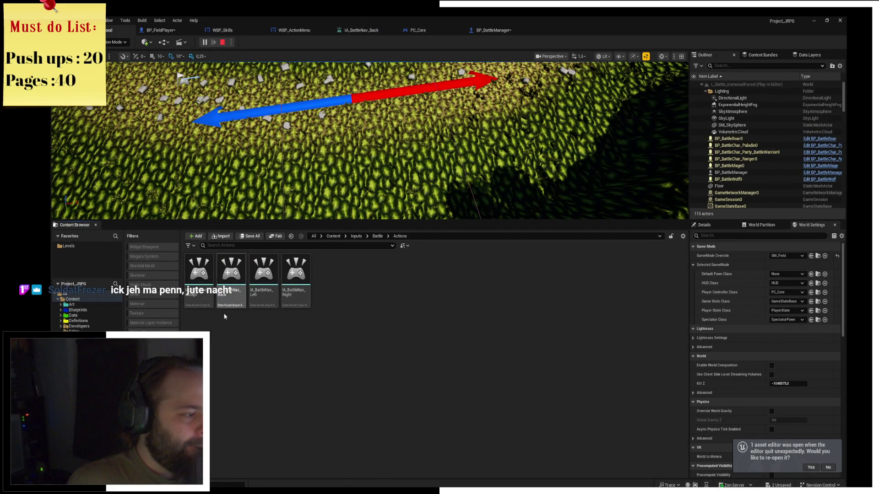
{"action": "key", "text": "alt+Left"}
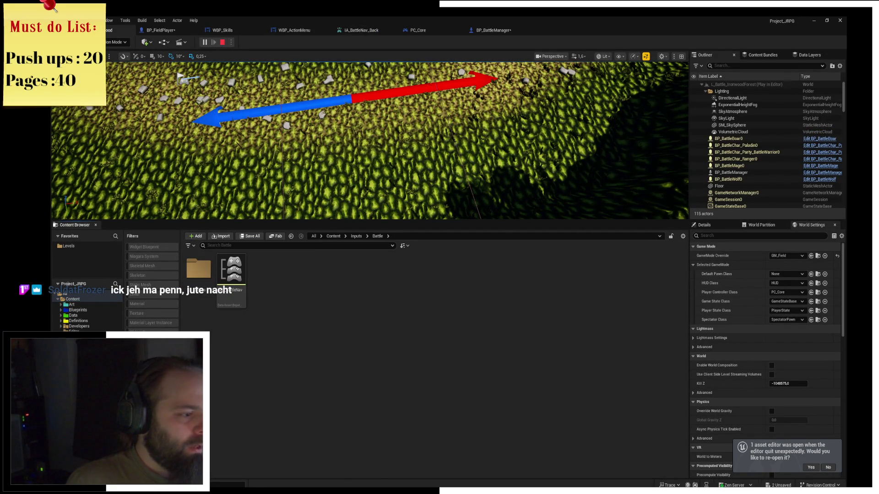
{"action": "double_click", "coordinate": [234, 296]}
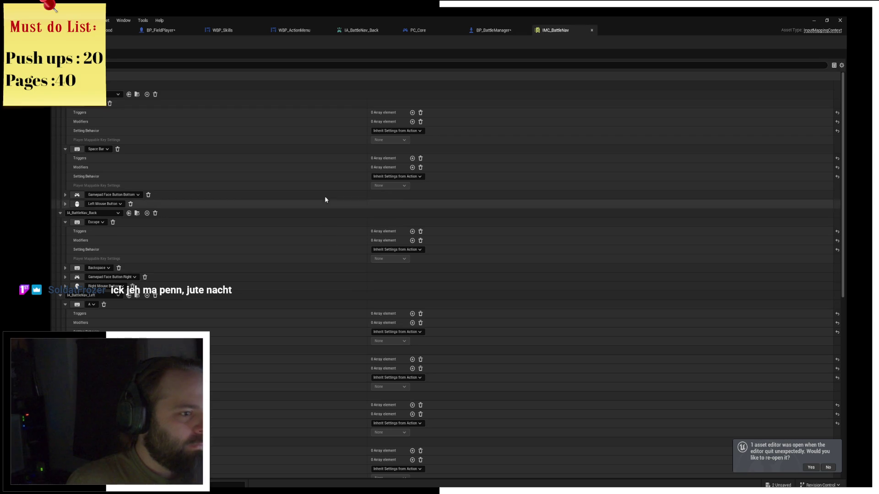
{"action": "left_click", "coordinate": [65, 106]}
{"action": "left_click", "coordinate": [65, 113]}
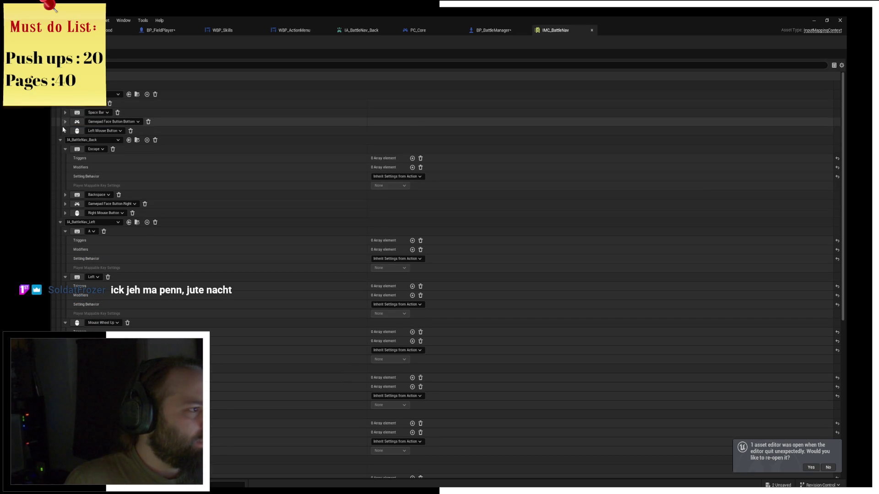
{"action": "left_click", "coordinate": [65, 149]}
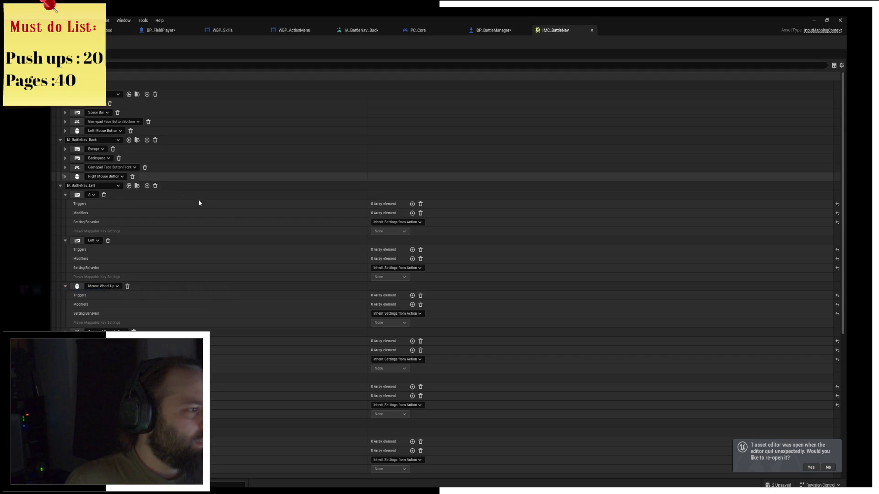
{"action": "left_click", "coordinate": [109, 30]}
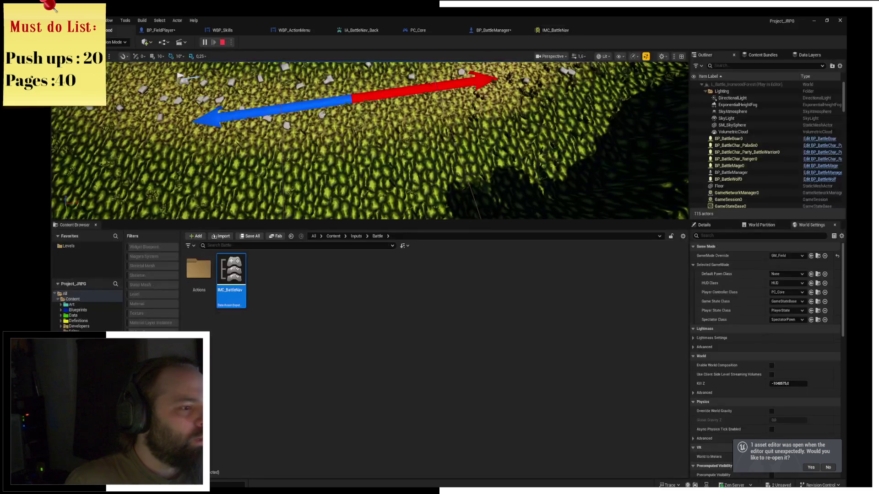
Step: Switch to BP_BattleManager and come back from the running game to the editor
{"action": "left_click", "coordinate": [161, 29]}
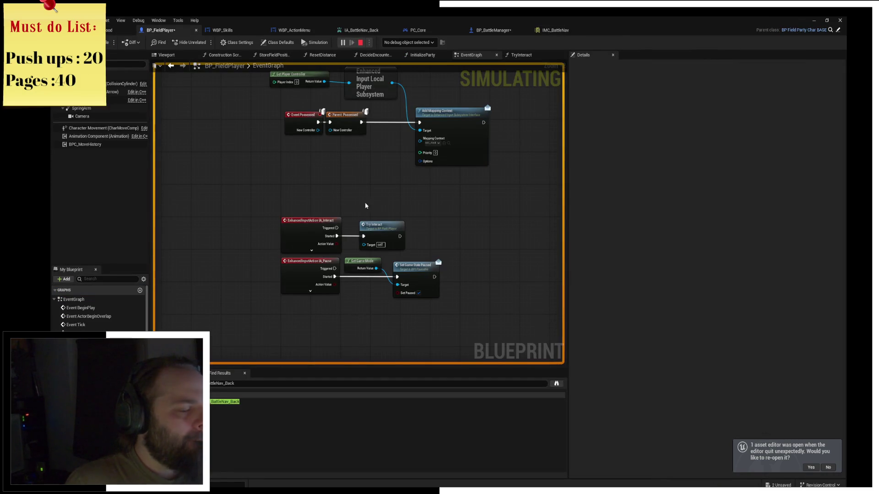
{"action": "left_click", "coordinate": [479, 30]}
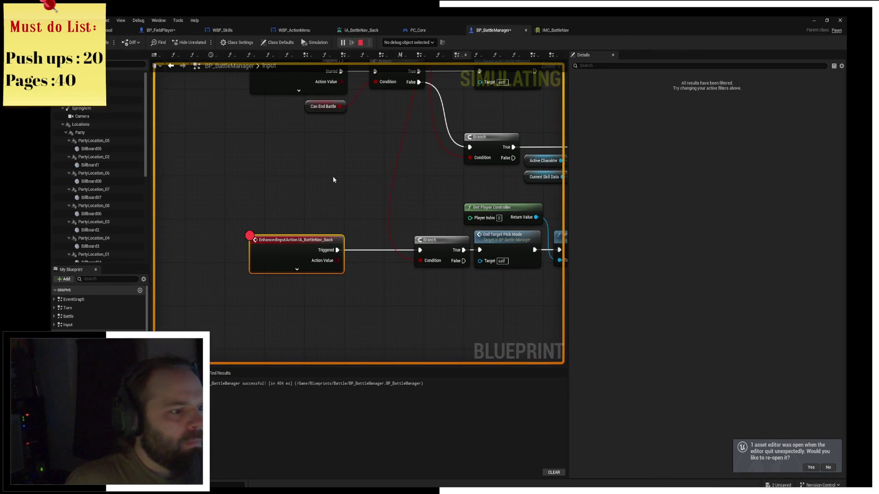
{"action": "key", "text": "alt+Tab"}
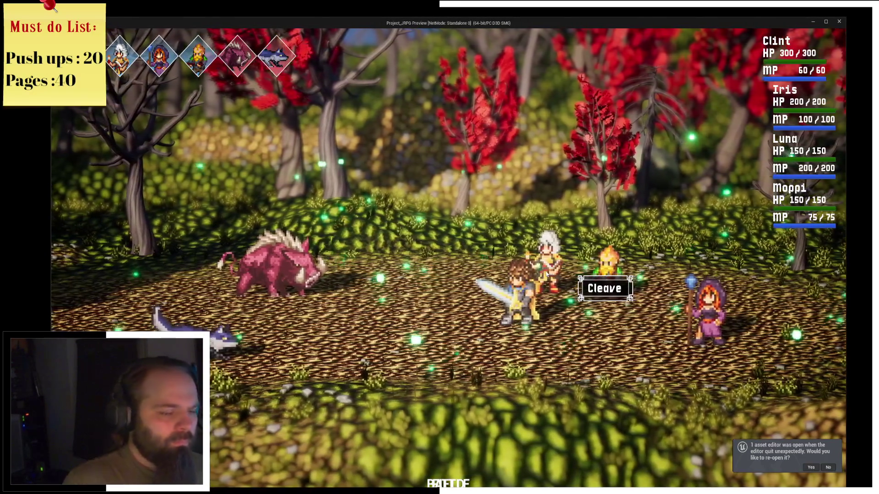
{"action": "key", "text": "Escape"}
Step: Review the IA_BattleNav_Back event chain through Set Action Menu Visible in the Input graph
{"action": "mouse_move", "coordinate": [391, 207]}
{"action": "left_mouse_down"}
{"action": "mouse_move", "coordinate": [405, 172]}
{"action": "mouse_move", "coordinate": [304, 172]}
{"action": "mouse_move", "coordinate": [366, 308]}
{"action": "left_mouse_up"}
{"action": "left_click_drag", "start_coordinate": [346, 209], "coordinate": [360, 82]}
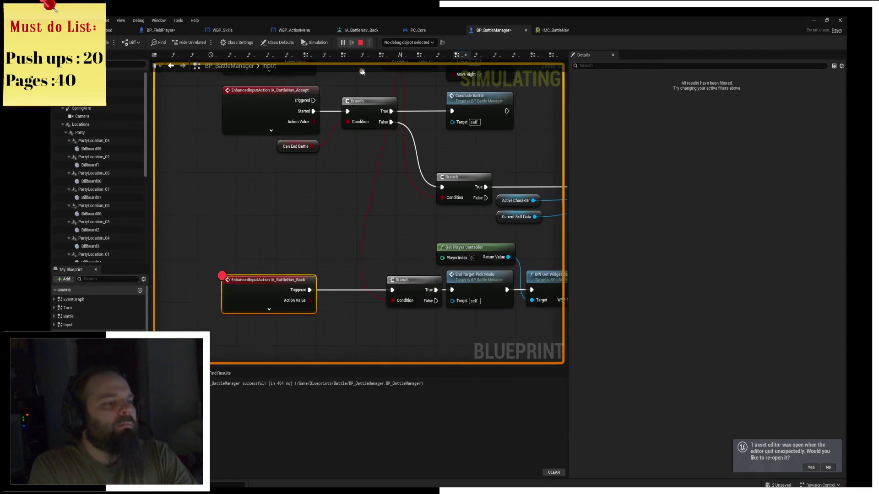
{"action": "left_click", "coordinate": [270, 308]}
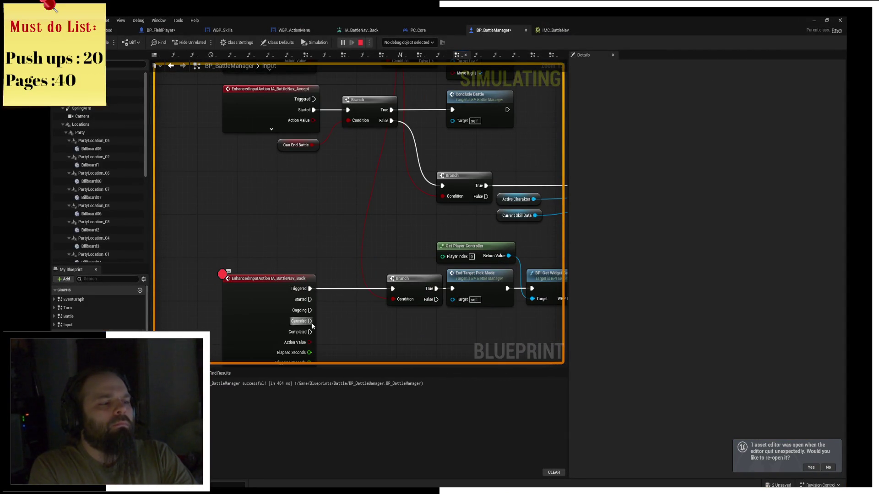
{"action": "left_click_drag", "start_coordinate": [311, 367], "coordinate": [304, 274]}
{"action": "left_click", "coordinate": [279, 293]}
{"action": "scroll", "coordinate": [378, 143], "scroll_direction": "down", "scroll_amount": 3}
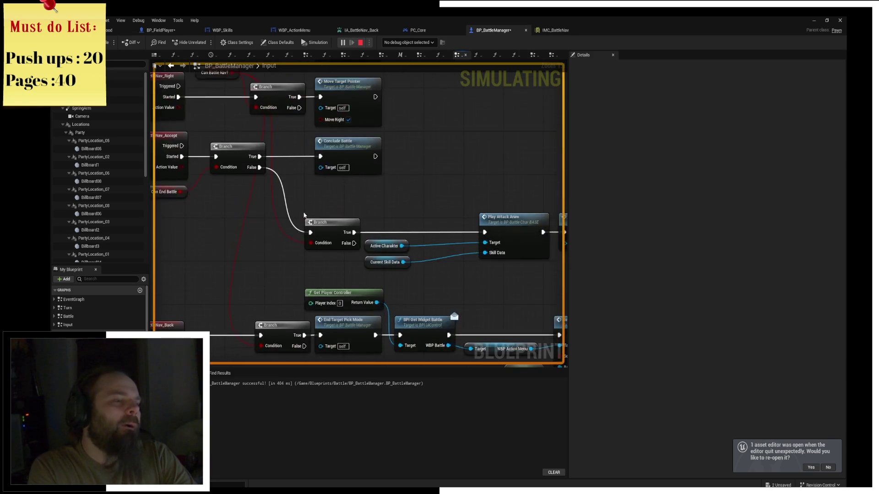
{"action": "left_click_drag", "start_coordinate": [281, 81], "coordinate": [334, 56]}
{"action": "mouse_move", "coordinate": [403, 181]}
{"action": "left_mouse_down"}
{"action": "mouse_move", "coordinate": [363, 261]}
{"action": "mouse_move", "coordinate": [314, 143]}
{"action": "mouse_move", "coordinate": [195, 145]}
{"action": "left_mouse_up"}
{"action": "scroll", "coordinate": [410, 185], "scroll_direction": "up", "scroll_amount": 2}
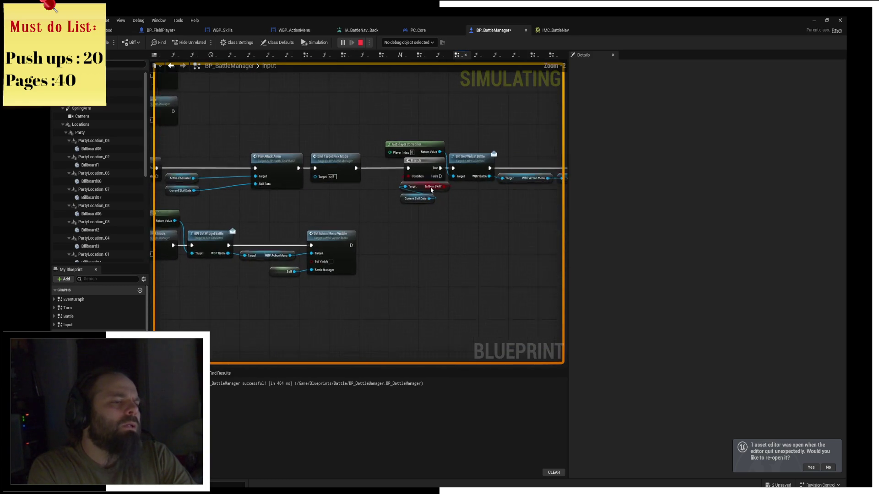
{"action": "left_click_drag", "start_coordinate": [376, 155], "coordinate": [659, 140]}
{"action": "left_click_drag", "start_coordinate": [357, 183], "coordinate": [408, 179]}
{"action": "mouse_move", "coordinate": [503, 185]}
{"action": "left_mouse_down"}
{"action": "mouse_move", "coordinate": [404, 187]}
{"action": "mouse_move", "coordinate": [298, 170]}
{"action": "left_mouse_up"}
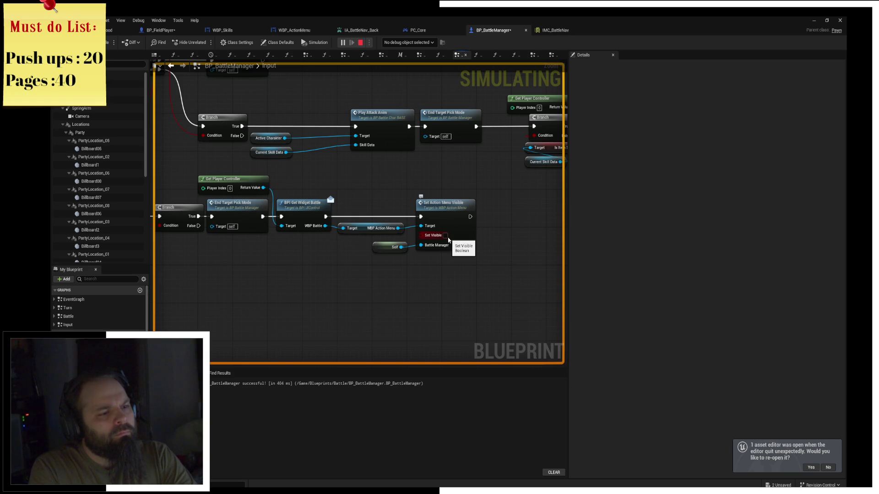
{"action": "left_click_drag", "start_coordinate": [129, 151], "coordinate": [342, 162]}
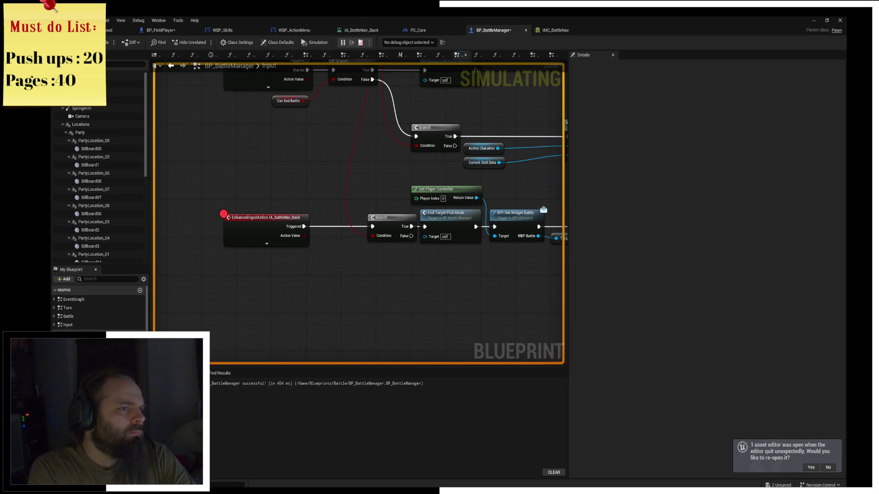
Step: Hit the breakpoint with Backspace in game, Step Over four times, Resume, repeat, then stop
{"action": "key", "text": "alt+Tab"}
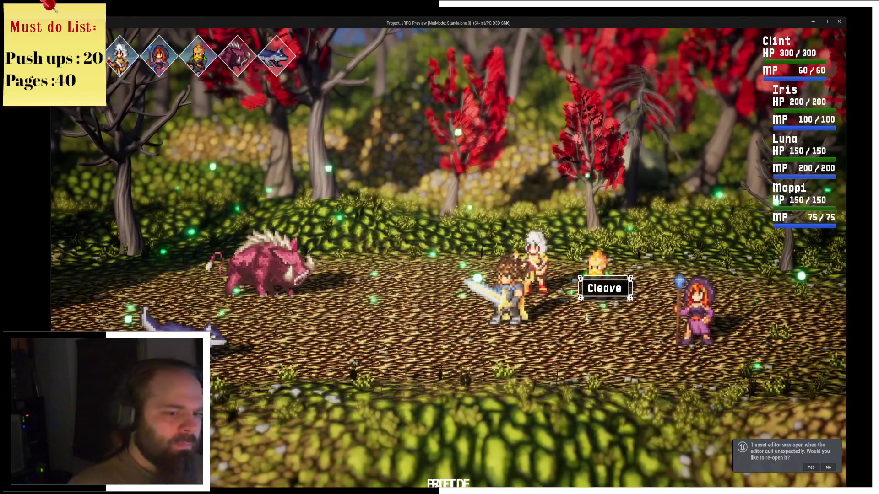
{"action": "key", "text": "BackSpace"}
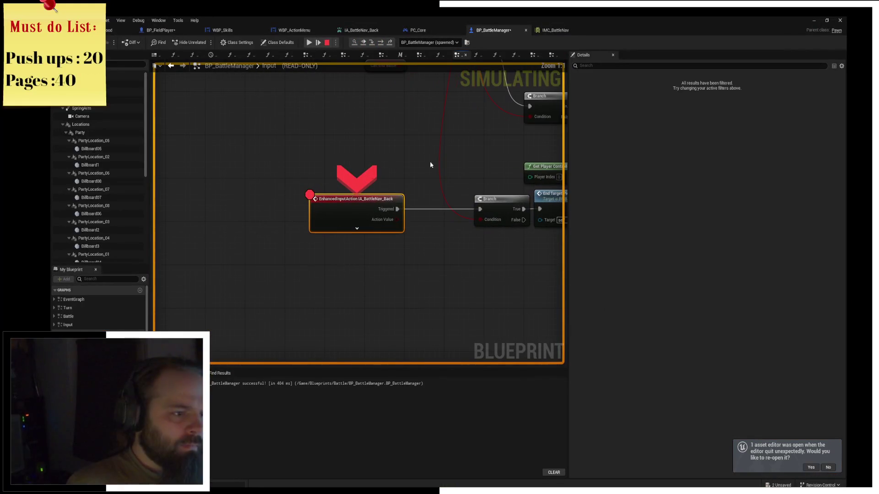
{"action": "left_click", "coordinate": [379, 42]}
{"action": "left_click", "coordinate": [379, 42]}
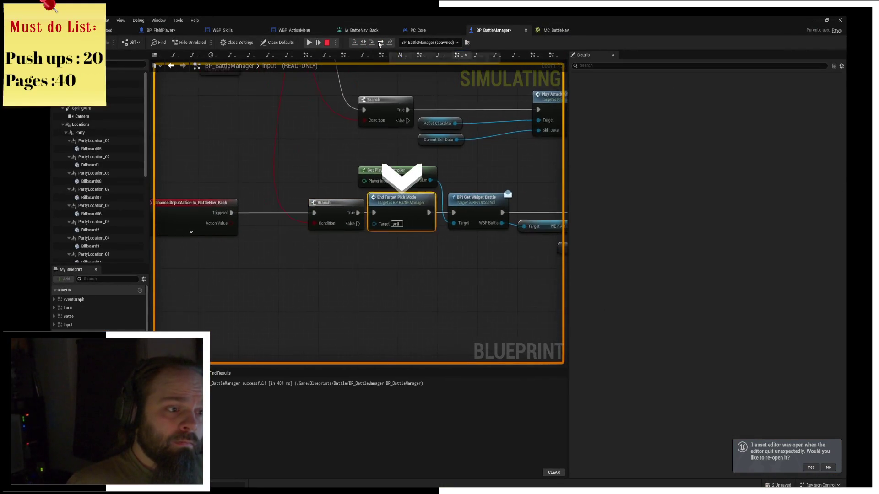
{"action": "left_click", "coordinate": [379, 43]}
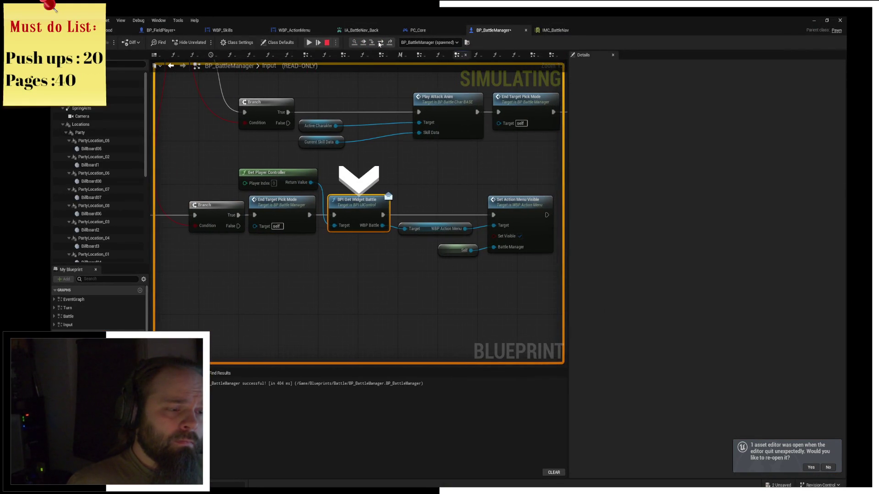
{"action": "left_click", "coordinate": [379, 42]}
{"action": "left_click", "coordinate": [310, 43]}
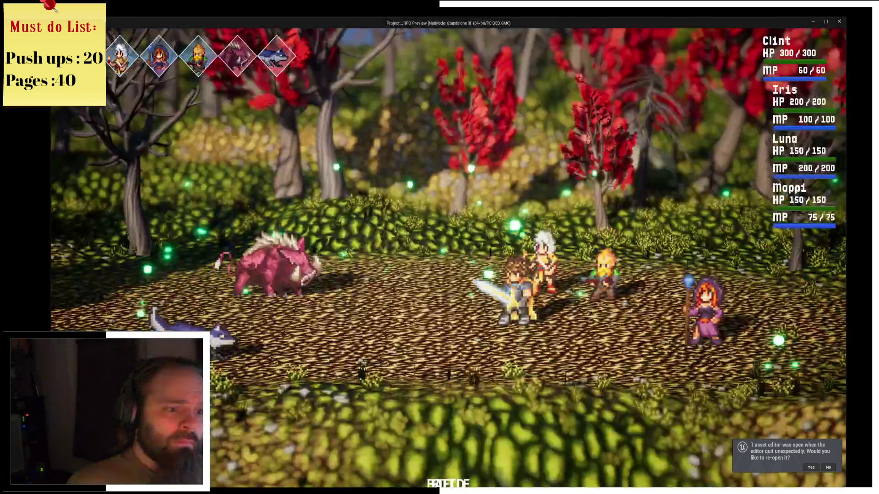
{"action": "key", "text": "BackSpace"}
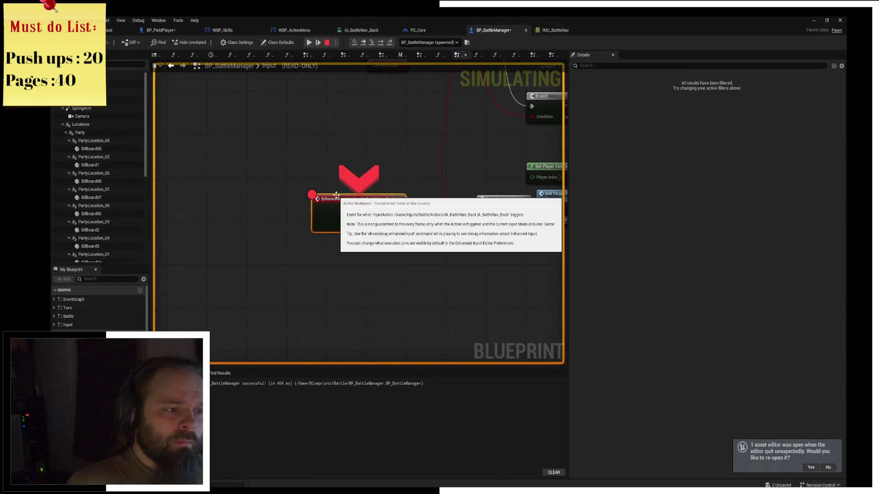
{"action": "left_click", "coordinate": [310, 42]}
{"action": "key", "text": "Escape"}
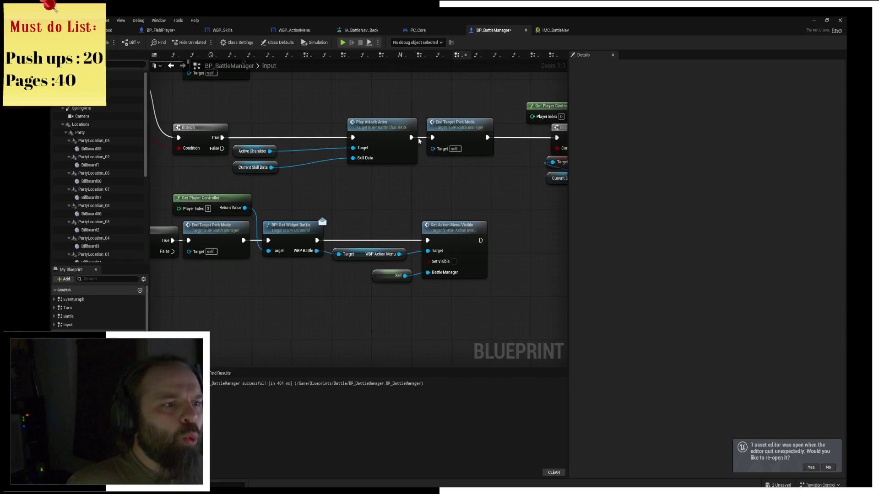
Step: Return to the Input graph and start a new play session
{"action": "left_click", "coordinate": [155, 54]}
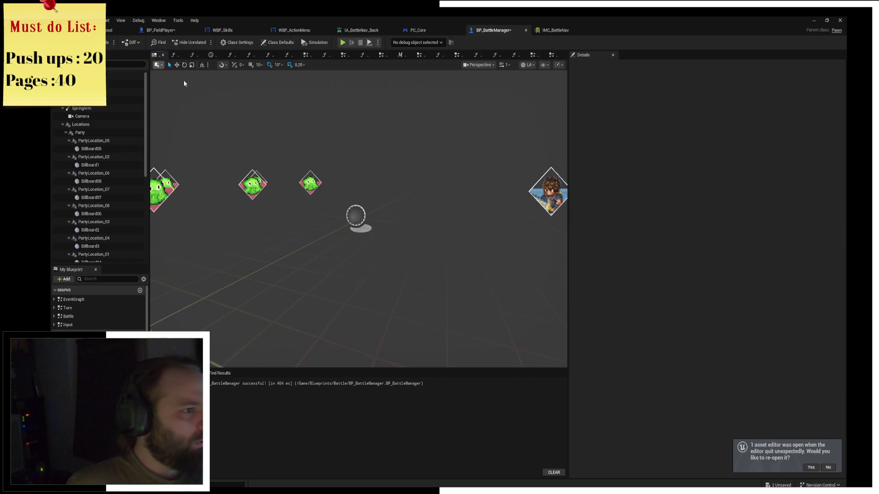
{"action": "left_click", "coordinate": [458, 55]}
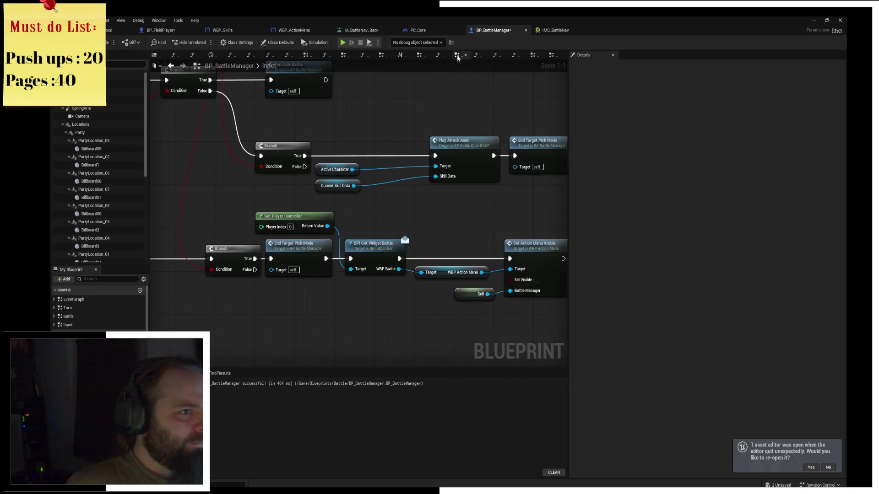
{"action": "left_click", "coordinate": [342, 43]}
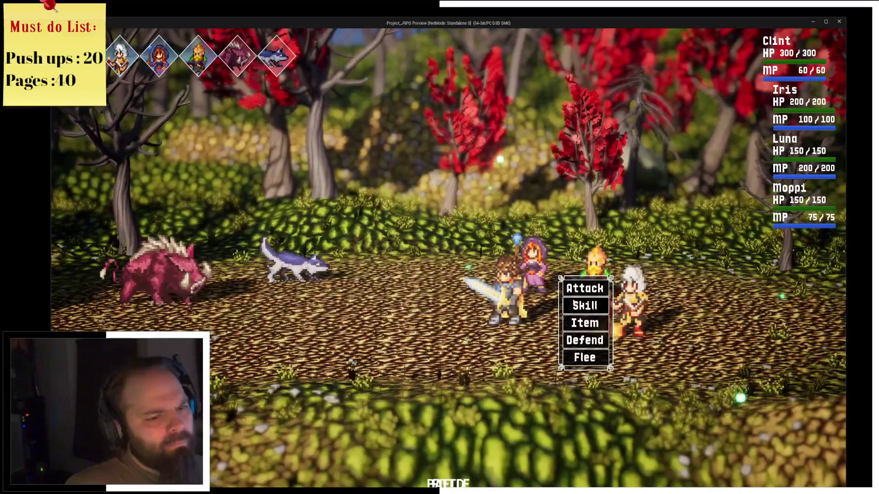
Step: Pick Skill > Cleave, back out through the breakpoint and resume, reopen Skills, then close the game
{"action": "left_click", "coordinate": [587, 306]}
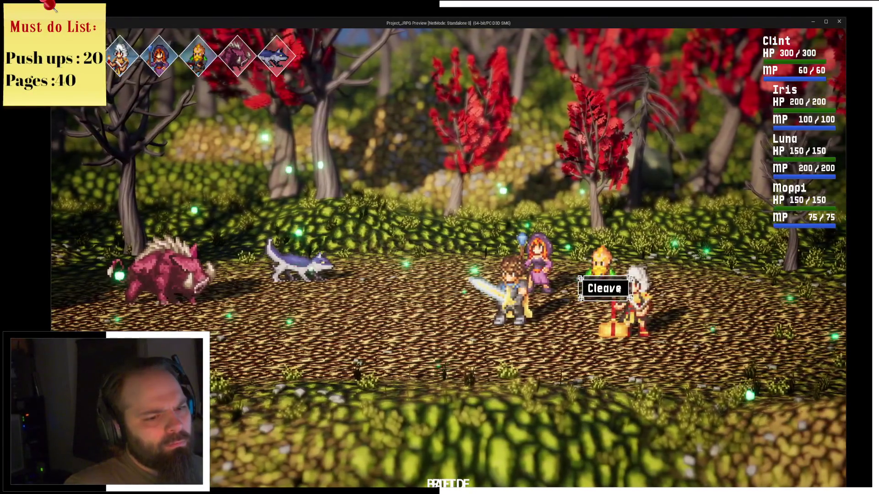
{"action": "left_click", "coordinate": [619, 289]}
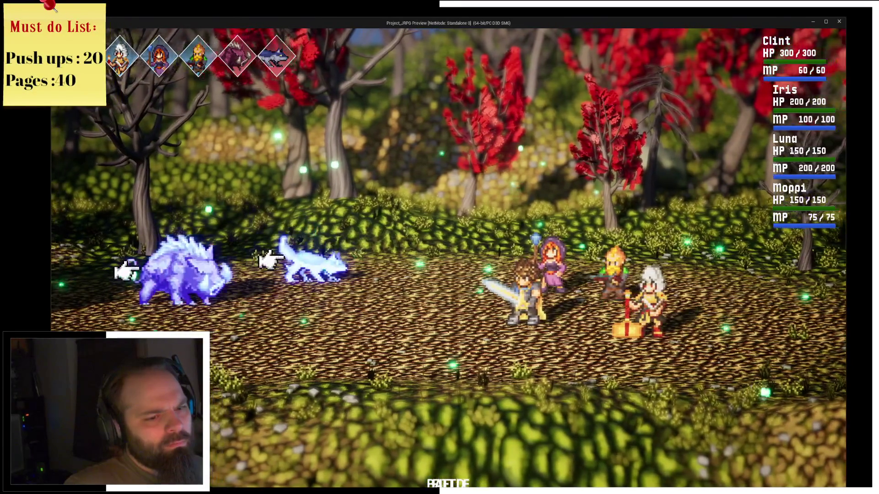
{"action": "key", "text": "alt+Tab"}
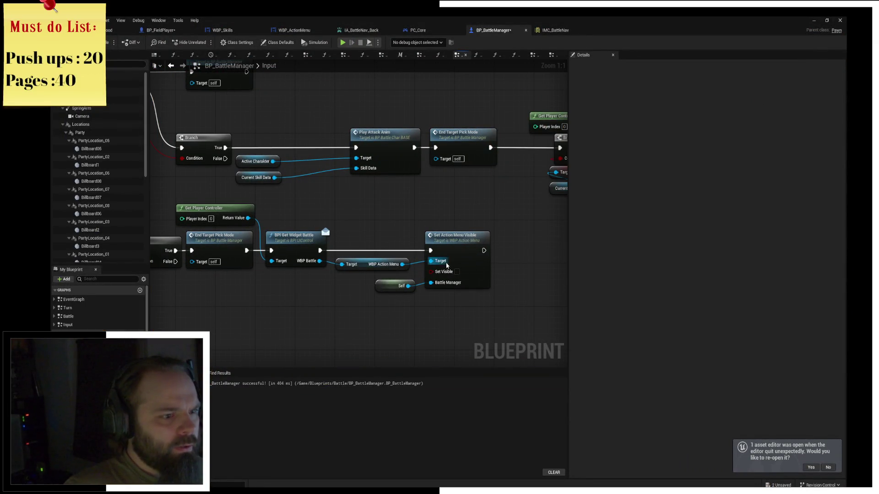
{"action": "left_click_drag", "start_coordinate": [379, 198], "coordinate": [384, 209]}
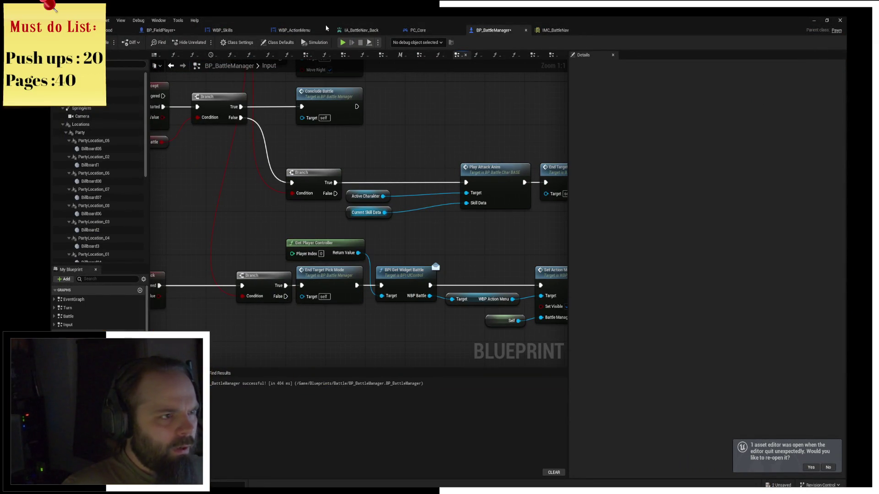
{"action": "left_click", "coordinate": [342, 43]}
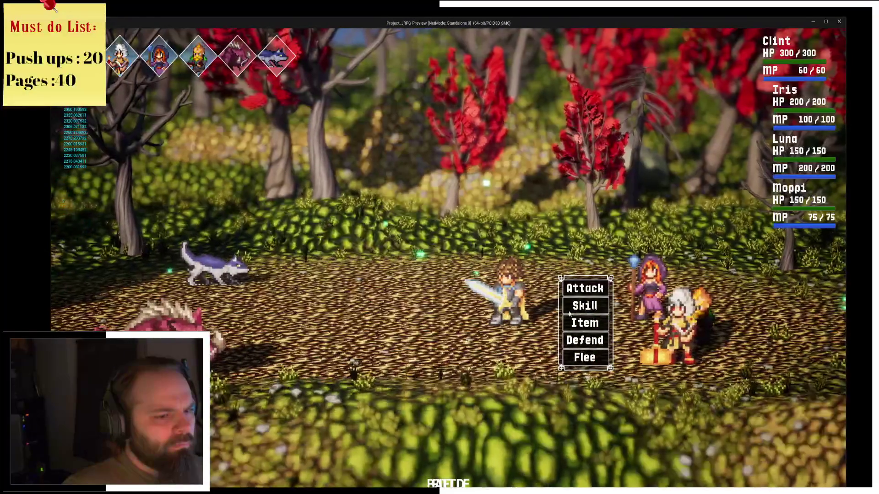
{"action": "key", "text": "Down"}
{"action": "key", "text": "Return"}
{"action": "key", "text": "Return"}
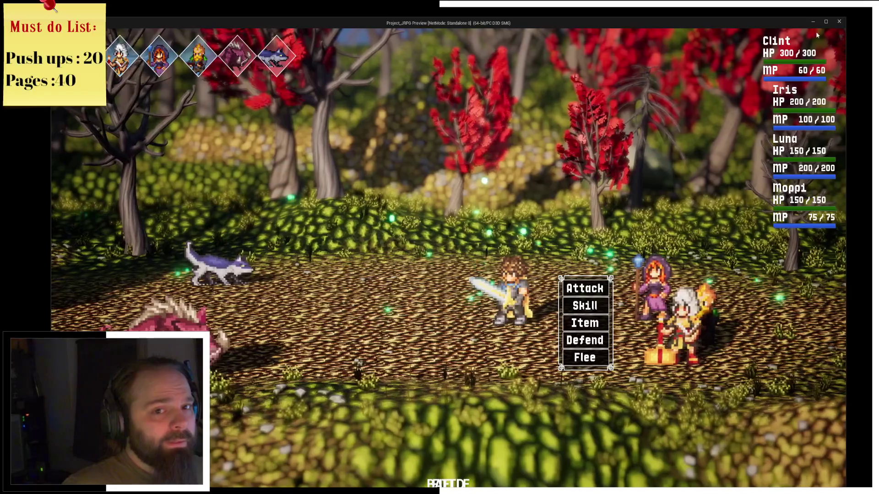
{"action": "key", "text": "Escape"}
{"action": "scroll", "coordinate": [448, 154], "scroll_direction": "down", "scroll_amount": 2}
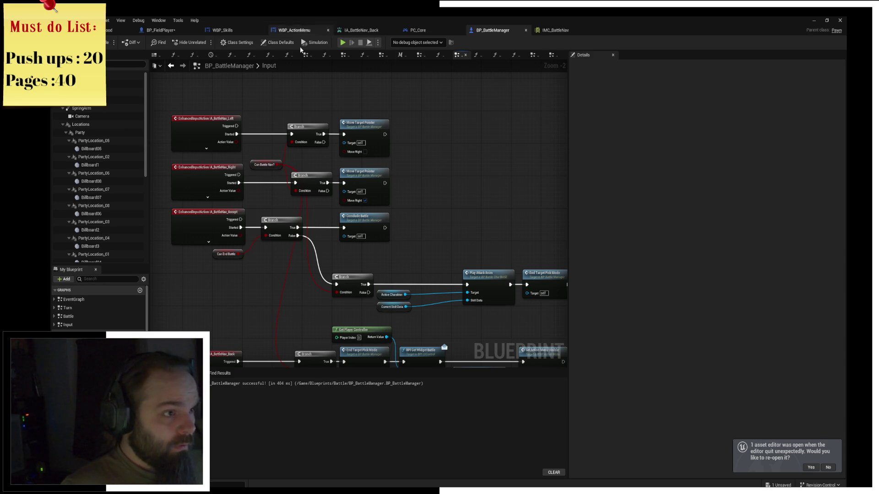
{"action": "left_click", "coordinate": [289, 30]}
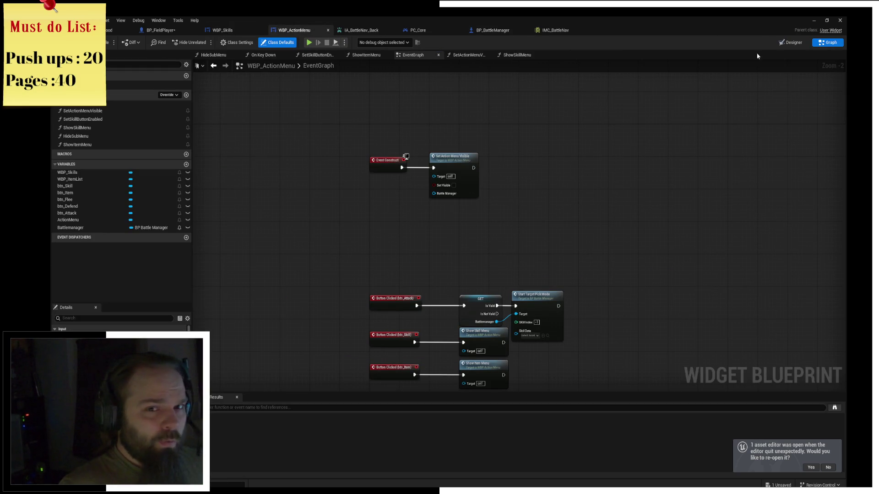
{"action": "left_click", "coordinate": [789, 43]}
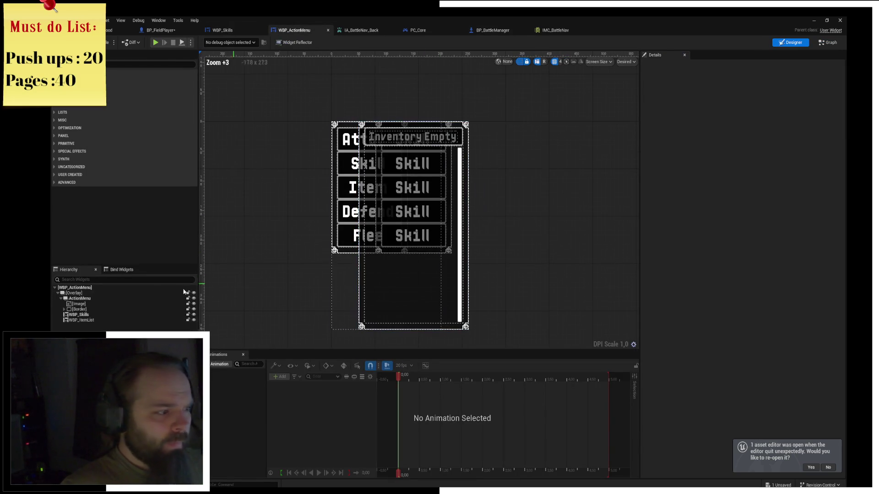
{"action": "left_click", "coordinate": [76, 316]}
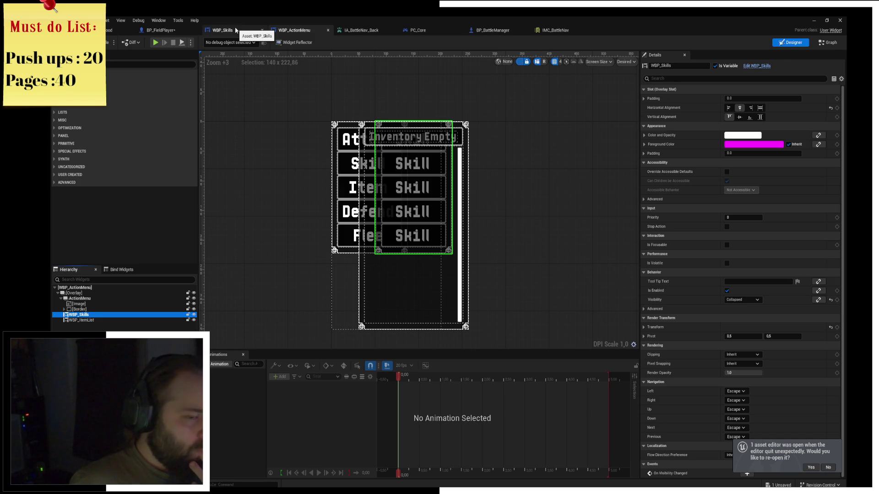
{"action": "left_click", "coordinate": [489, 30]}
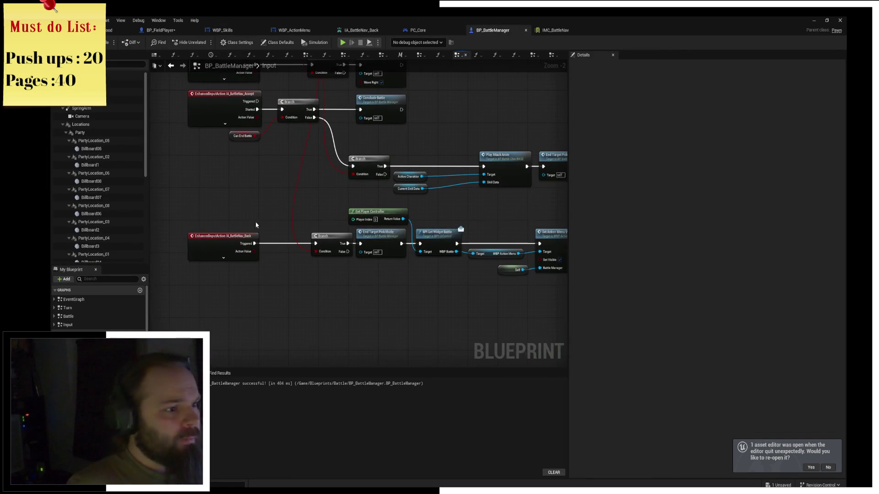
Step: Paste the player controller getter nodes below the back logic, deleting the extra widget getter
{"action": "scroll", "coordinate": [318, 189], "scroll_direction": "up", "scroll_amount": 2}
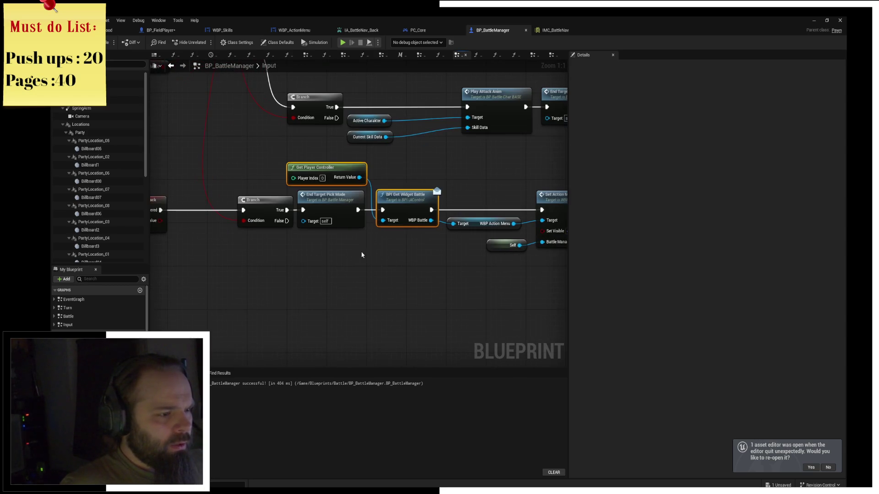
{"action": "key", "text": "ctrl+v"}
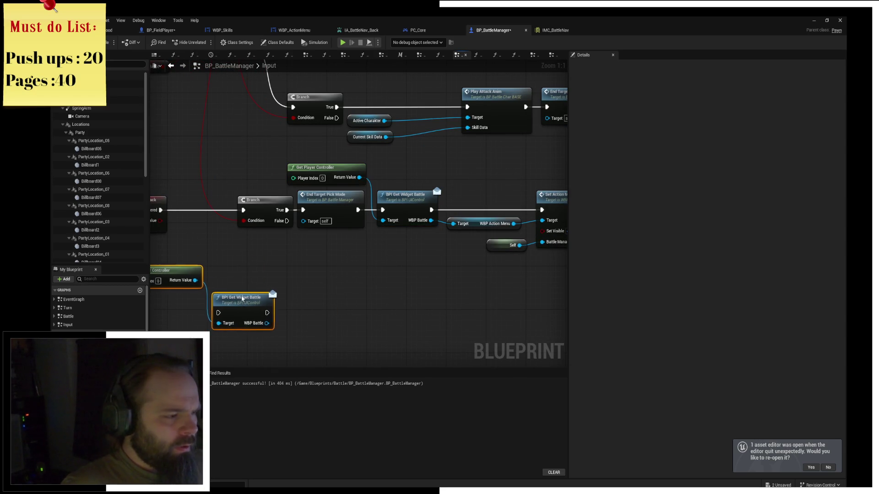
{"action": "mouse_move", "coordinate": [233, 288]}
{"action": "left_mouse_down"}
{"action": "mouse_move", "coordinate": [372, 254]}
{"action": "mouse_move", "coordinate": [428, 310]}
{"action": "left_mouse_up"}
{"action": "type", "text": "skills"}
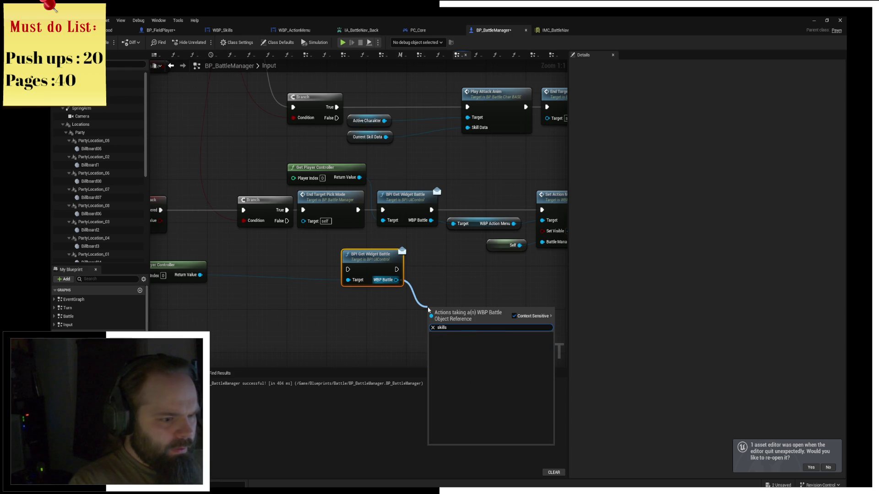
{"action": "key", "text": "ctrl+a"}
{"action": "type", "text": "get wbp"}
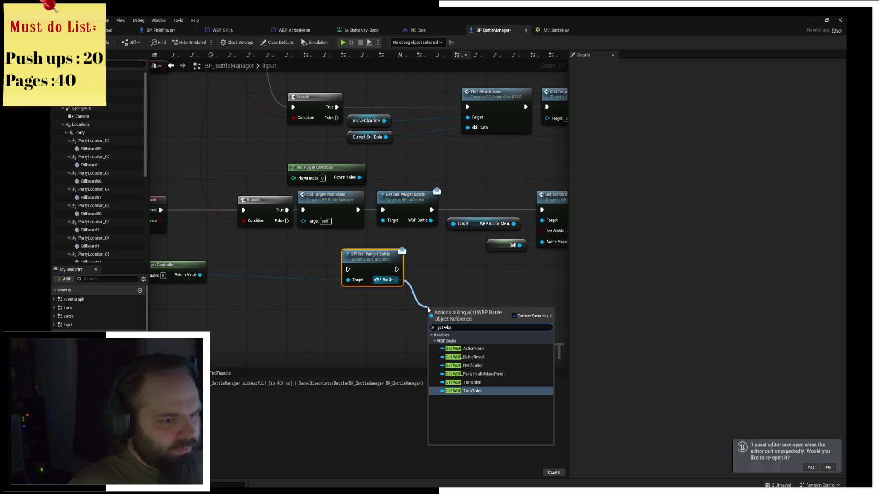
{"action": "left_click", "coordinate": [285, 263]}
{"action": "key", "text": "Delete"}
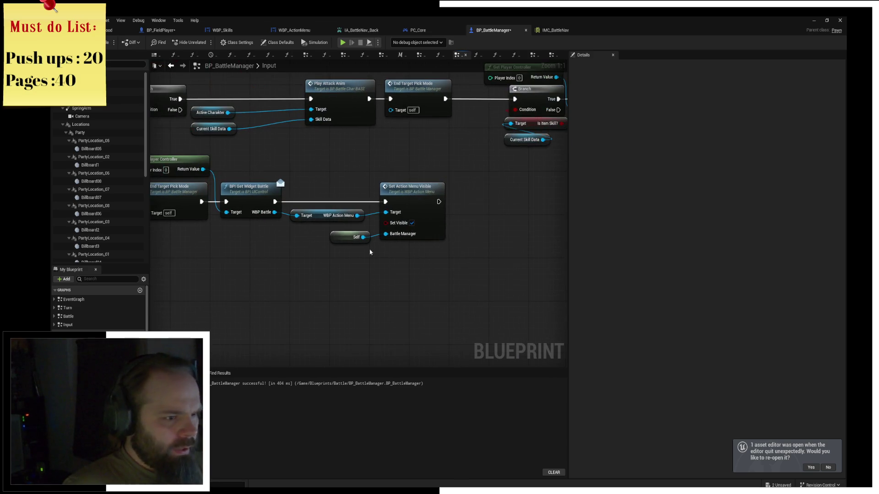
Step: From WBP Action Menu, add a Get WBP_Skills node and an Is Visible check
{"action": "mouse_move", "coordinate": [363, 215]}
{"action": "left_mouse_down"}
{"action": "mouse_move", "coordinate": [401, 297]}
{"action": "mouse_move", "coordinate": [388, 291]}
{"action": "left_mouse_up"}
{"action": "type", "text": "sk"}
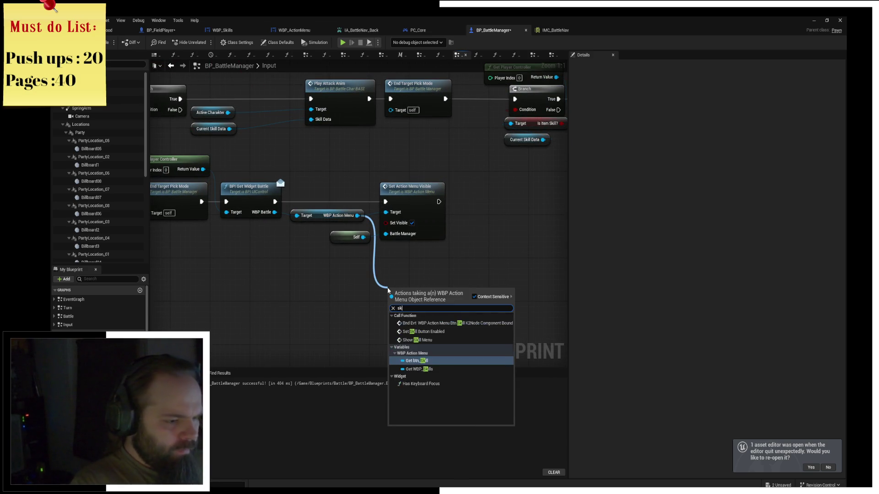
{"action": "type", "text": "ills"}
{"action": "key", "text": "Return"}
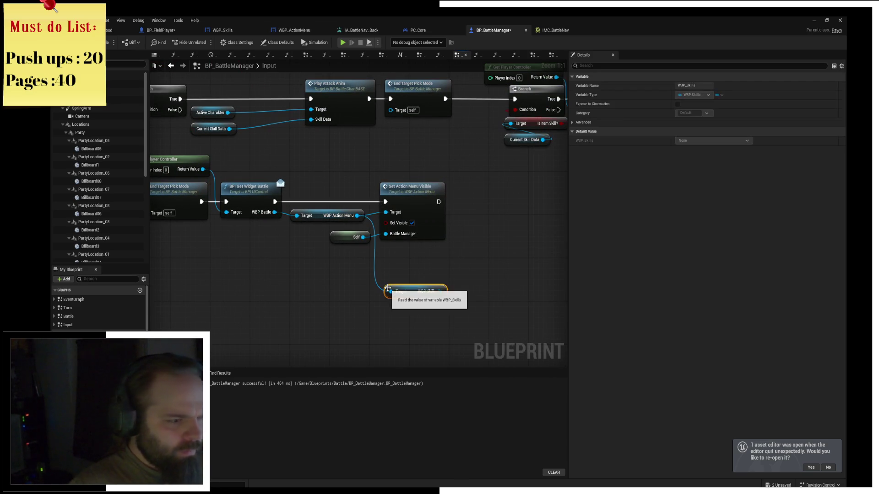
{"action": "mouse_move", "coordinate": [440, 291]}
{"action": "left_mouse_down"}
{"action": "mouse_move", "coordinate": [488, 288]}
{"action": "mouse_move", "coordinate": [479, 281]}
{"action": "left_mouse_up"}
{"action": "type", "text": "is vis"}
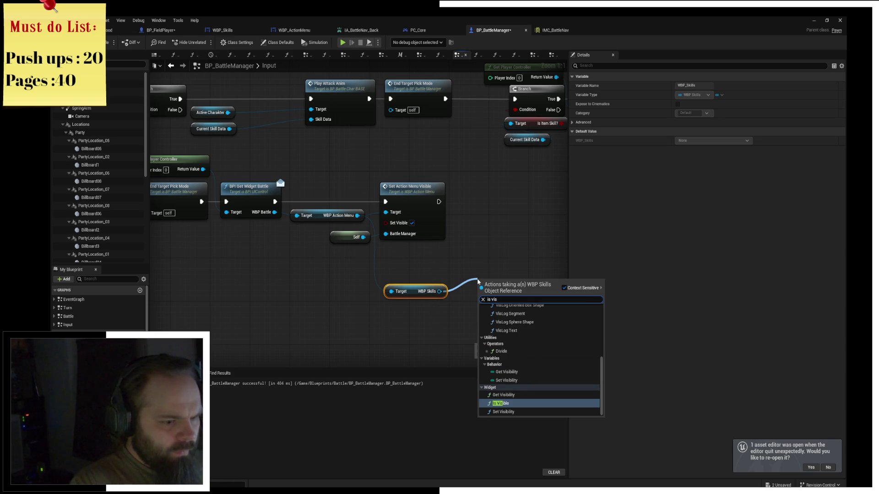
{"action": "key", "text": "Return"}
Step: Branch on WBP_Skills visibility, wiring False to Set Action Menu Visible
{"action": "mouse_move", "coordinate": [398, 204]}
{"action": "left_mouse_down"}
{"action": "mouse_move", "coordinate": [545, 203]}
{"action": "mouse_move", "coordinate": [409, 197]}
{"action": "mouse_move", "coordinate": [513, 198]}
{"action": "left_mouse_up"}
{"action": "mouse_move", "coordinate": [405, 280]}
{"action": "left_mouse_down"}
{"action": "mouse_move", "coordinate": [401, 265]}
{"action": "mouse_move", "coordinate": [373, 253]}
{"action": "mouse_move", "coordinate": [314, 257]}
{"action": "mouse_move", "coordinate": [347, 222]}
{"action": "mouse_move", "coordinate": [346, 196]}
{"action": "mouse_move", "coordinate": [462, 183]}
{"action": "mouse_move", "coordinate": [362, 194]}
{"action": "mouse_move", "coordinate": [436, 199]}
{"action": "mouse_move", "coordinate": [465, 238]}
{"action": "left_mouse_up"}
{"action": "key", "text": "b"}
{"action": "left_click", "coordinate": [311, 268]}
{"action": "left_click_drag", "start_coordinate": [276, 284], "coordinate": [397, 160]}
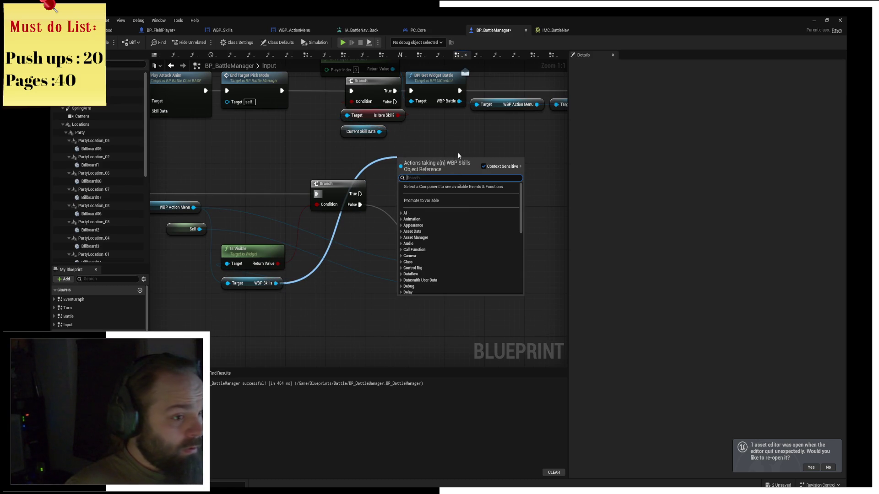
{"action": "type", "text": "set"}
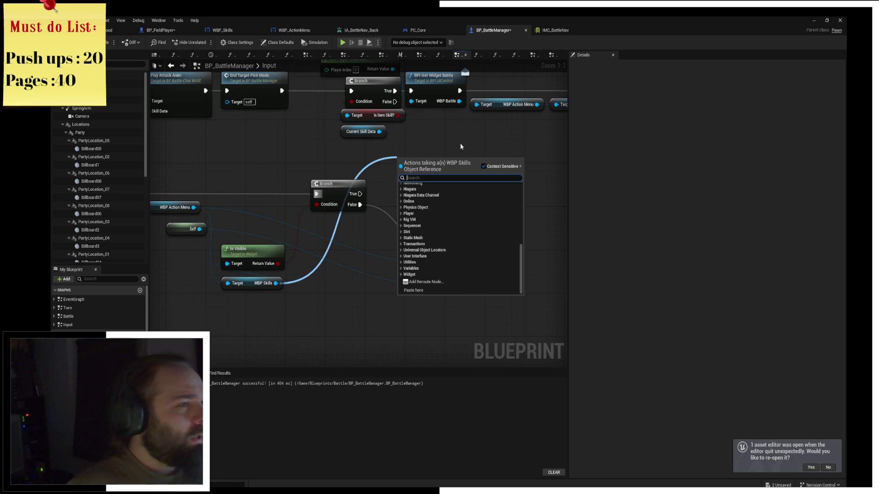
{"action": "left_click", "coordinate": [223, 146]}
{"action": "left_click", "coordinate": [110, 31]}
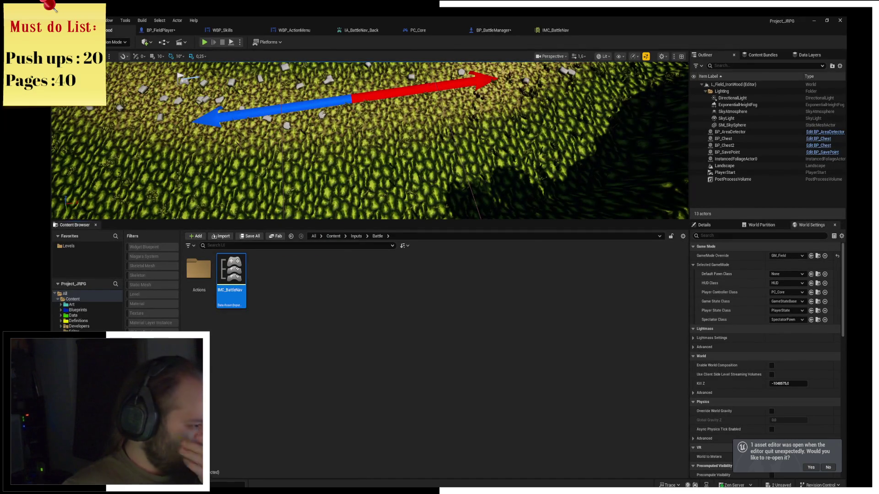
Step: Open WBP_Skills from UI/Widget/Battle, review its button clicks and HasEnougMana, then return to BP_BattleManager
{"action": "double_click", "coordinate": [328, 270]}
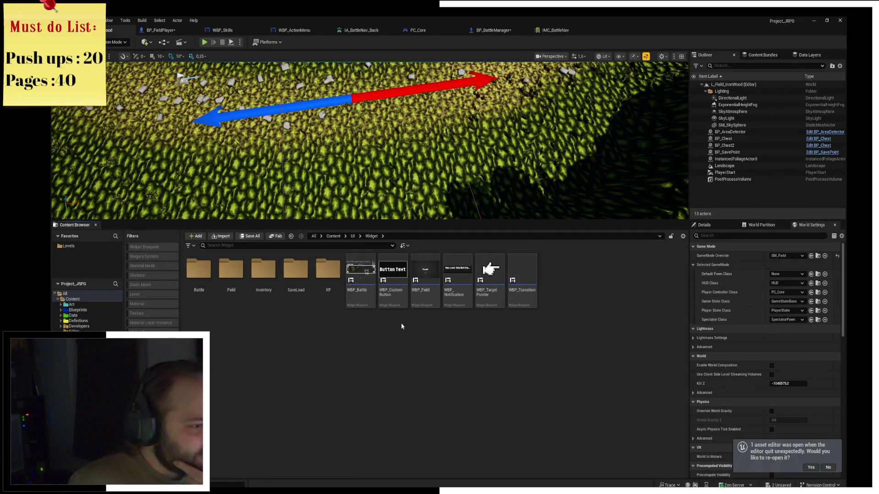
{"action": "double_click", "coordinate": [197, 288]}
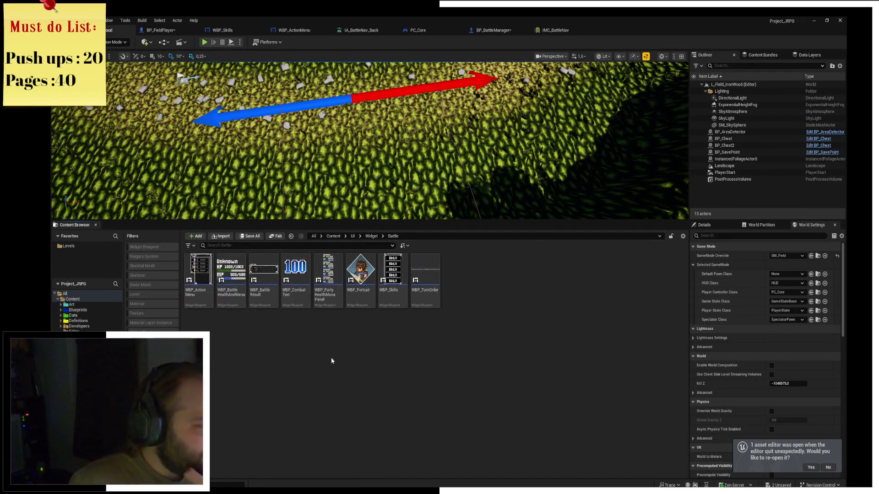
{"action": "double_click", "coordinate": [393, 272]}
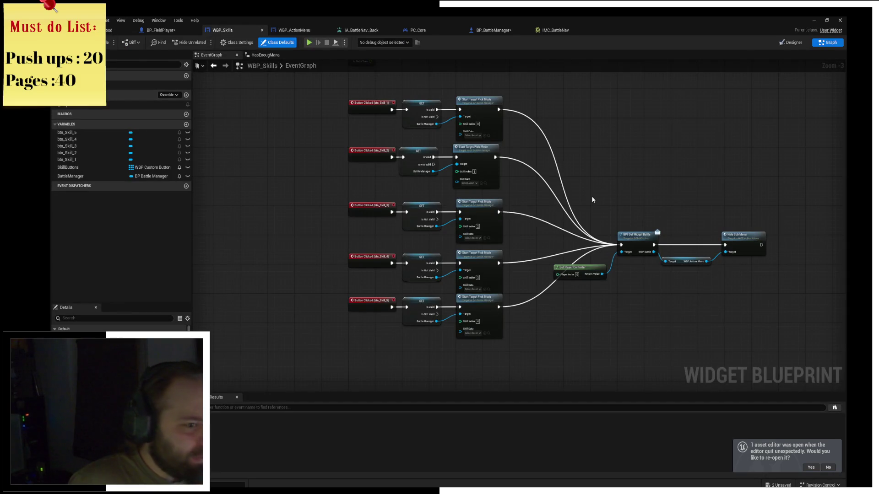
{"action": "scroll", "coordinate": [573, 113], "scroll_direction": "up", "scroll_amount": 5}
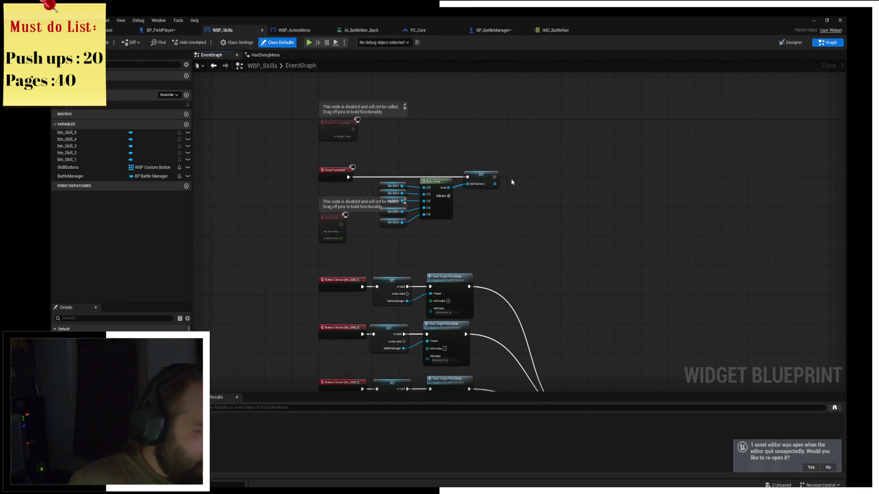
{"action": "left_click_drag", "start_coordinate": [553, 184], "coordinate": [533, 102]}
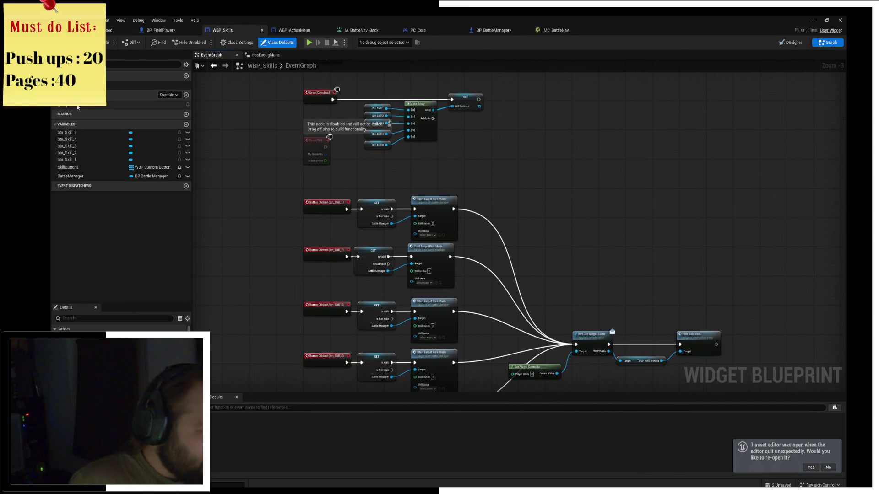
{"action": "left_click", "coordinate": [54, 106]}
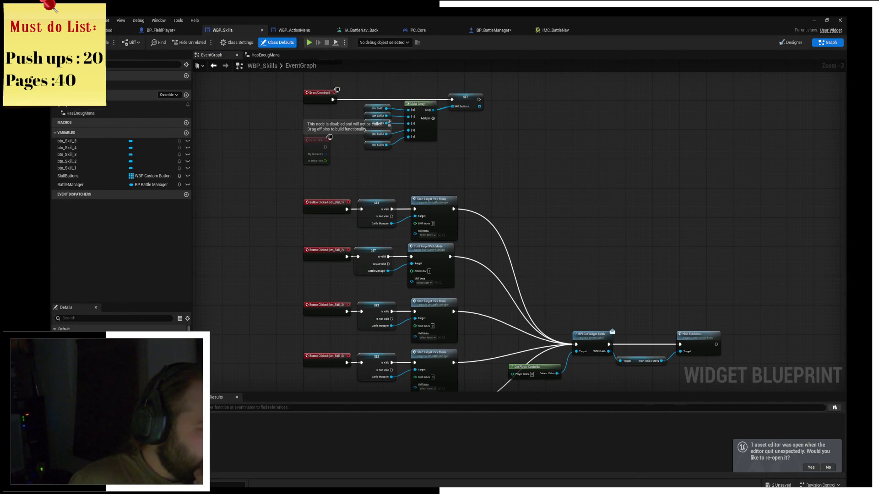
{"action": "scroll", "coordinate": [122, 160], "scroll_direction": "up", "scroll_amount": 3}
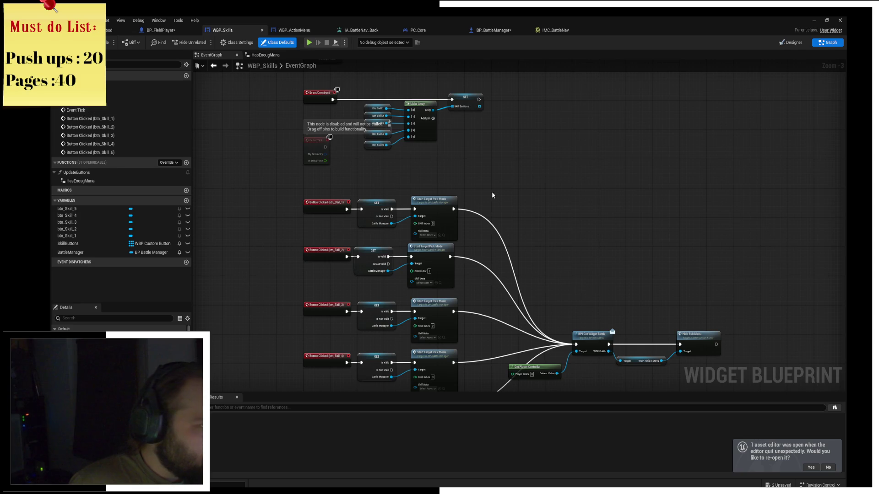
{"action": "left_click_drag", "start_coordinate": [278, 121], "coordinate": [284, 66]}
{"action": "left_click", "coordinate": [493, 31]}
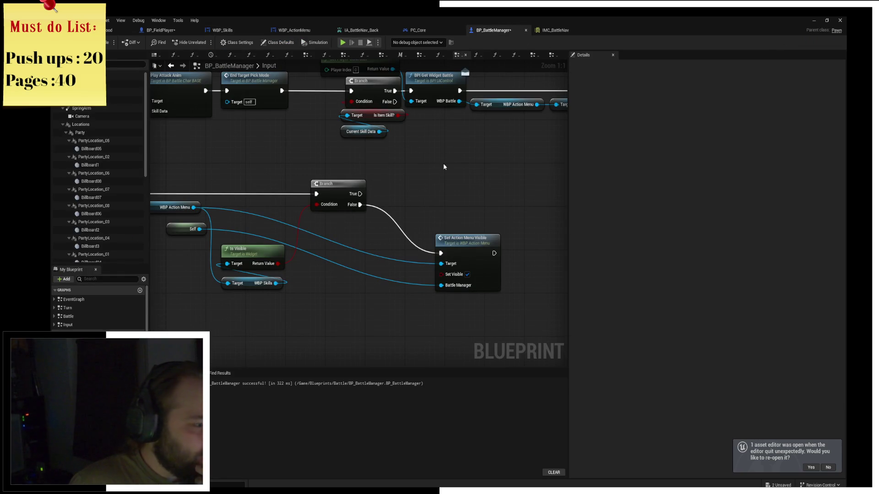
{"action": "mouse_move", "coordinate": [412, 181]}
{"action": "left_mouse_down"}
{"action": "mouse_move", "coordinate": [462, 180]}
{"action": "mouse_move", "coordinate": [412, 177]}
{"action": "mouse_move", "coordinate": [438, 202]}
{"action": "left_mouse_up"}
Step: Add a Set Visibility node for WBP Skills on the Branch's True output
{"action": "mouse_move", "coordinate": [337, 286]}
{"action": "left_mouse_down"}
{"action": "mouse_move", "coordinate": [462, 178]}
{"action": "mouse_move", "coordinate": [435, 163]}
{"action": "left_mouse_up"}
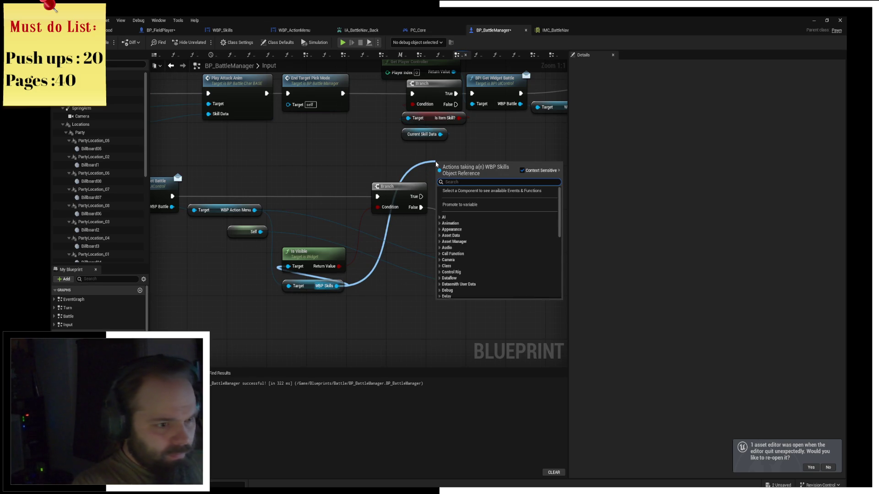
{"action": "type", "text": "hi"}
{"action": "key", "text": "BackSpace"}
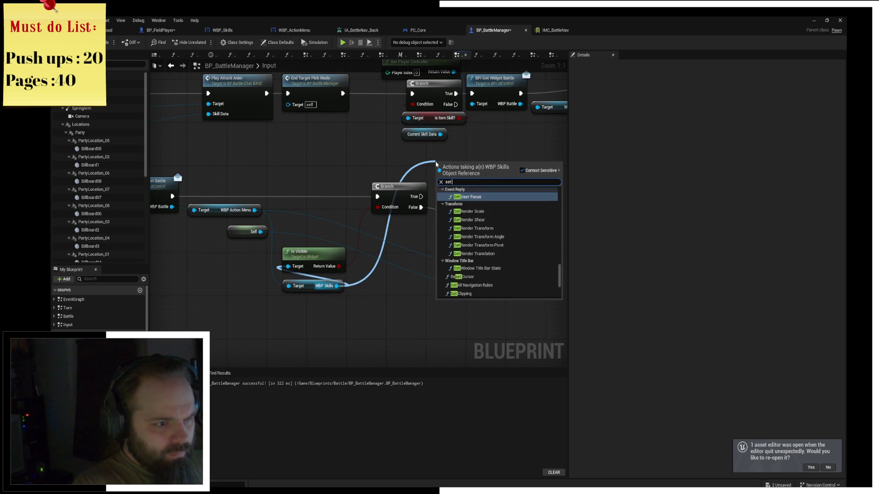
{"action": "key", "text": "Escape"}
{"action": "left_click_drag", "start_coordinate": [476, 172], "coordinate": [521, 172]}
{"action": "left_click_drag", "start_coordinate": [420, 196], "coordinate": [482, 180]}
{"action": "left_click_drag", "start_coordinate": [503, 166], "coordinate": [484, 150]}
Step: Set WBP Skills visibility to Hidden, chain it into Set Action Menu Visible, then save and play
{"action": "left_click", "coordinate": [490, 191]}
{"action": "left_click", "coordinate": [492, 214]}
{"action": "mouse_move", "coordinate": [540, 163]}
{"action": "left_mouse_down"}
{"action": "mouse_move", "coordinate": [563, 192]}
{"action": "mouse_move", "coordinate": [383, 240]}
{"action": "left_mouse_up"}
{"action": "mouse_move", "coordinate": [398, 235]}
{"action": "left_mouse_down"}
{"action": "mouse_move", "coordinate": [529, 216]}
{"action": "mouse_move", "coordinate": [538, 186]}
{"action": "left_mouse_up"}
{"action": "left_click_drag", "start_coordinate": [502, 146], "coordinate": [566, 146]}
{"action": "key", "text": "ctrl+s"}
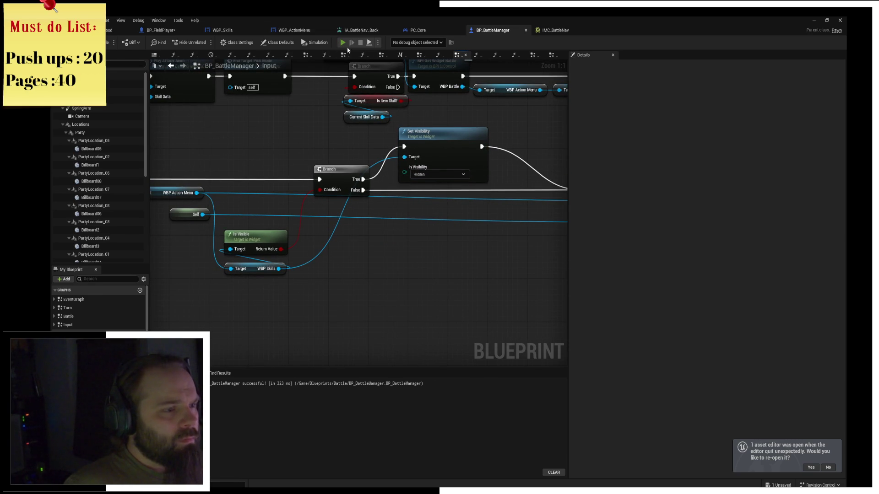
{"action": "left_click", "coordinate": [343, 43]}
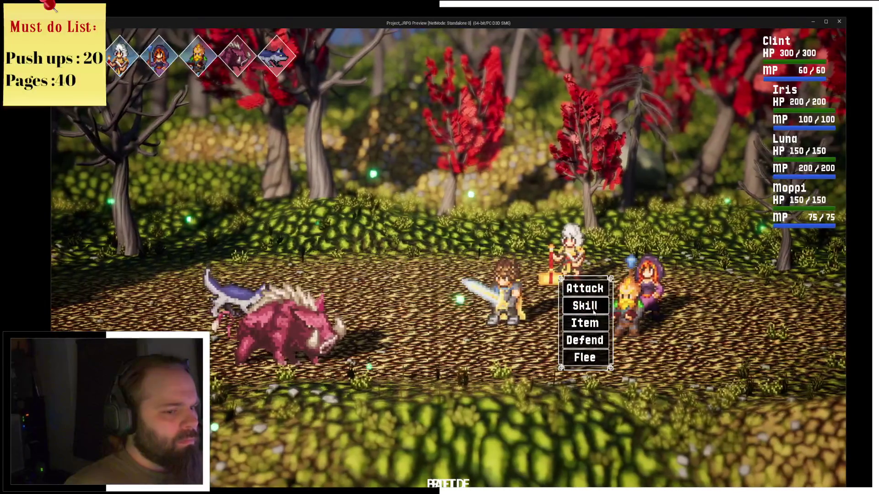
Step: Choose Skill in the running battle, then stop the game
{"action": "left_click", "coordinate": [593, 306]}
{"action": "key", "text": "alt+Tab"}
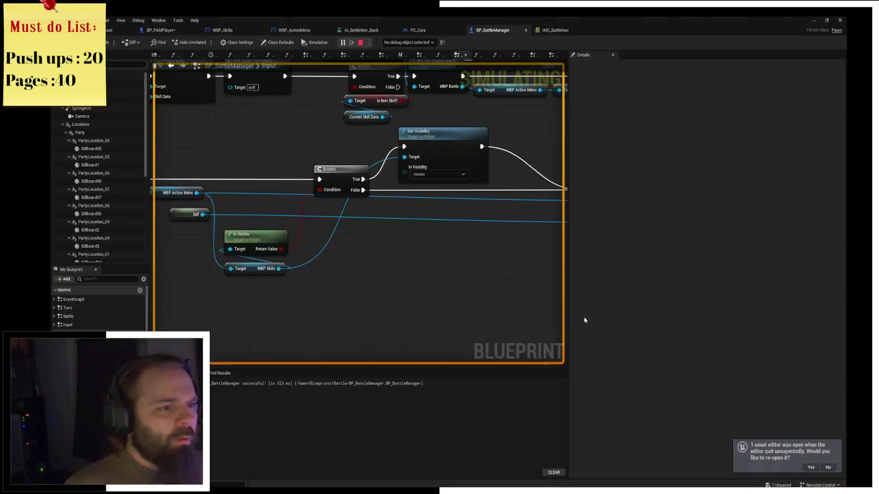
{"action": "left_click", "coordinate": [360, 42]}
Step: Look over the Event Construct nodes in the WBP_Skills blueprint
{"action": "scroll", "coordinate": [317, 221], "scroll_direction": "down", "scroll_amount": 4}
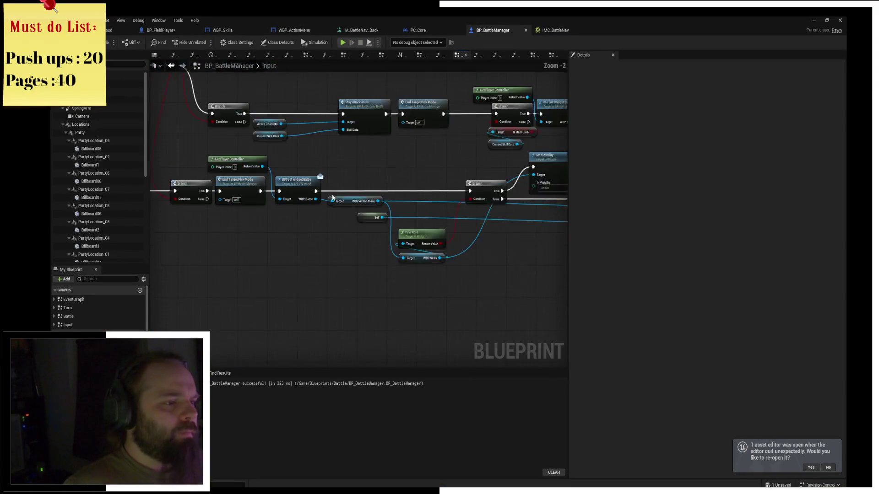
{"action": "left_click", "coordinate": [240, 31]}
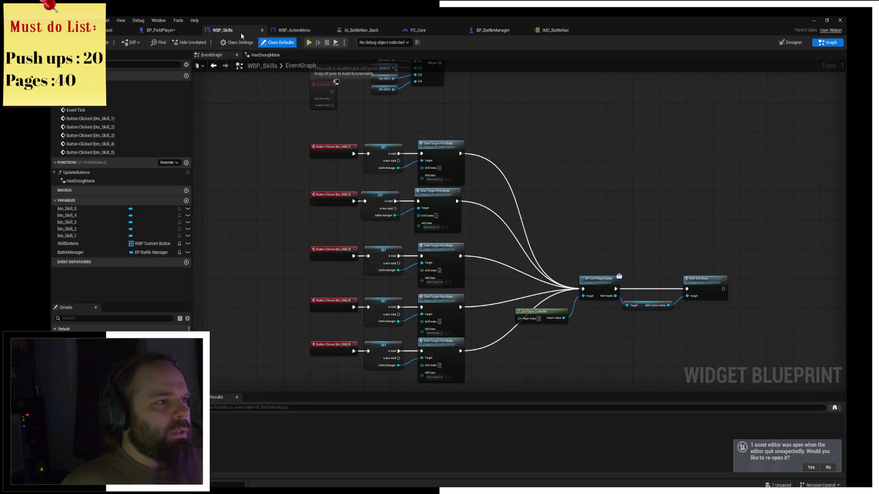
{"action": "scroll", "coordinate": [508, 181], "scroll_direction": "up", "scroll_amount": 4}
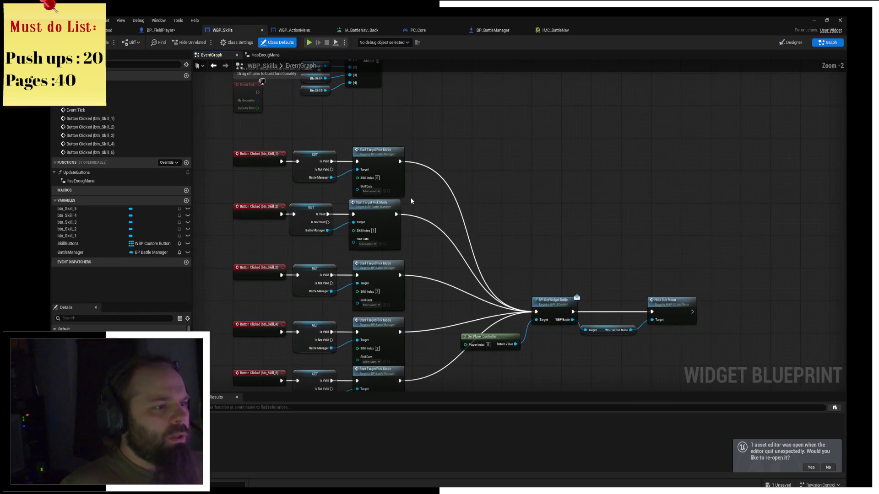
{"action": "left_click_drag", "start_coordinate": [494, 200], "coordinate": [503, 229]}
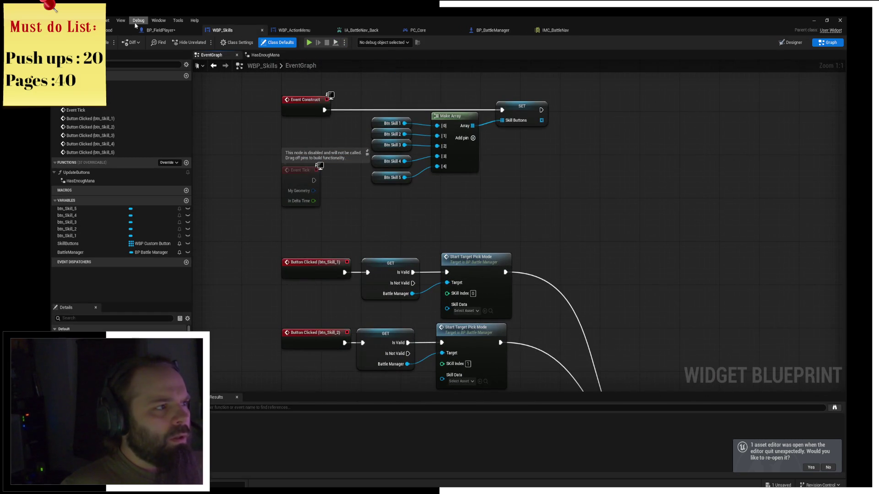
Step: In WBP_ActionMenu, check the Skill button, then open the ShowSkillMenu function from the event graph
{"action": "left_click", "coordinate": [121, 30]}
{"action": "left_click", "coordinate": [291, 30]}
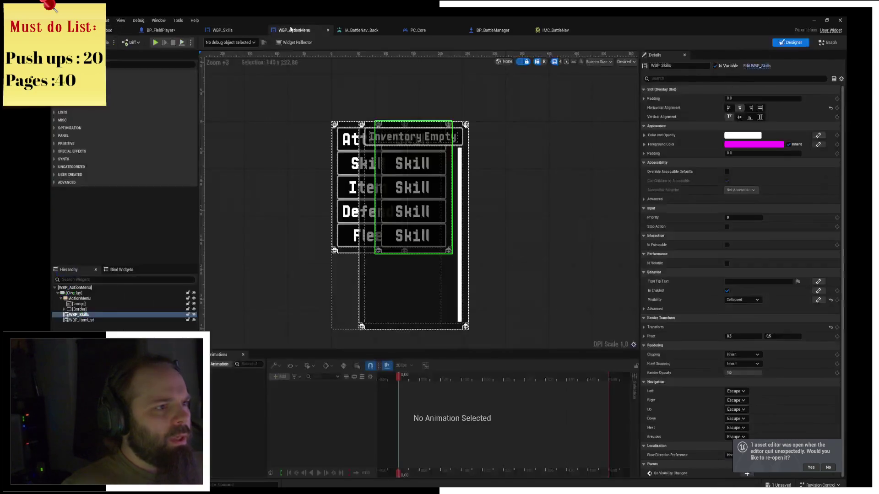
{"action": "left_click", "coordinate": [344, 165]}
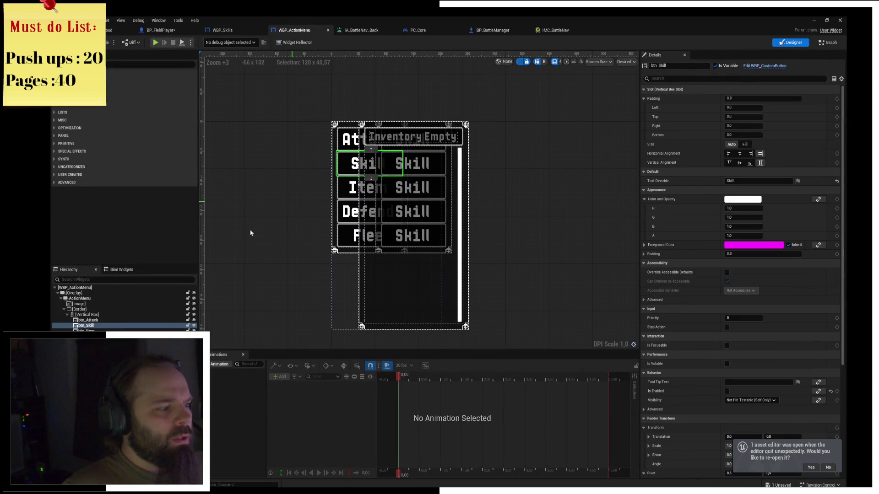
{"action": "left_click", "coordinate": [828, 43]}
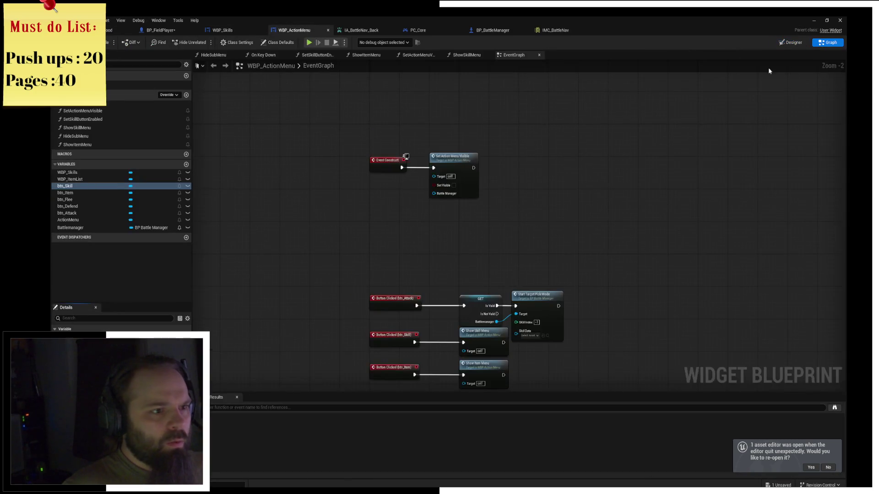
{"action": "scroll", "coordinate": [565, 218], "scroll_direction": "up", "scroll_amount": 5}
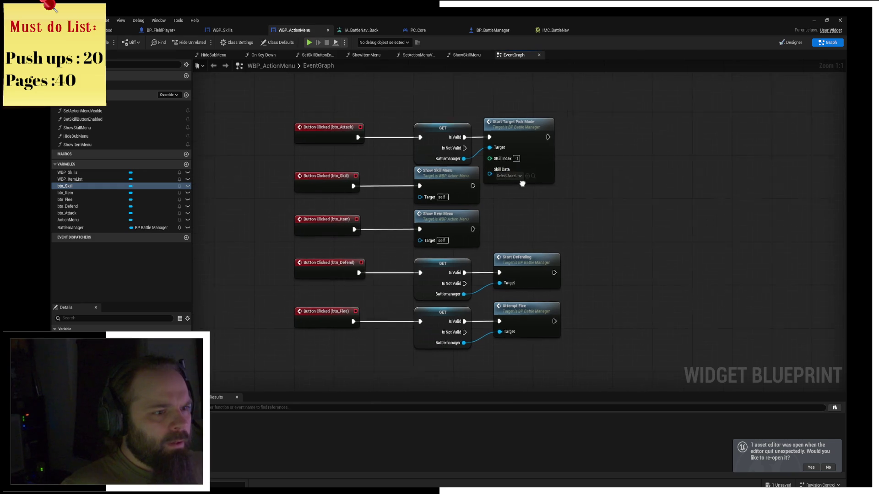
{"action": "double_click", "coordinate": [453, 192]}
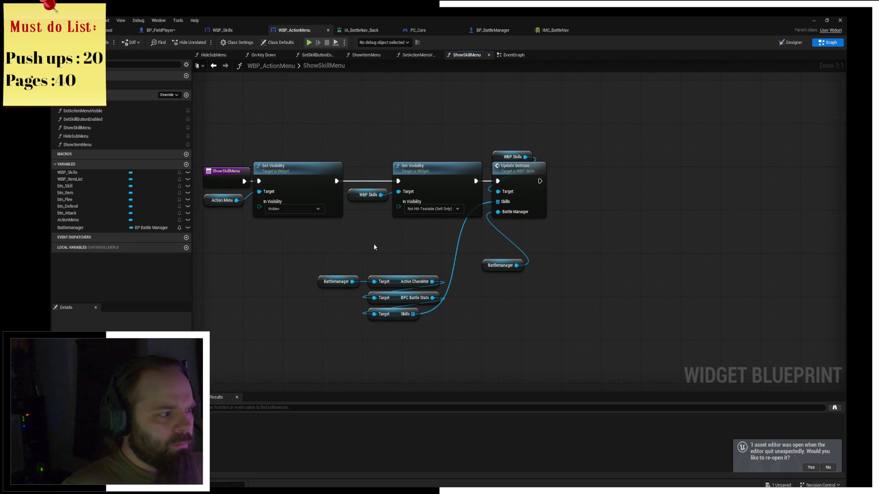
Step: From a Battlemanager getter, add SET Can Battle Nav? and run it after Update Buttons
{"action": "mouse_move", "coordinate": [94, 228]}
{"action": "left_mouse_down"}
{"action": "mouse_move", "coordinate": [456, 122]}
{"action": "mouse_move", "coordinate": [560, 130]}
{"action": "left_mouse_up"}
{"action": "left_click", "coordinate": [478, 125]}
{"action": "type", "text": "can nav"}
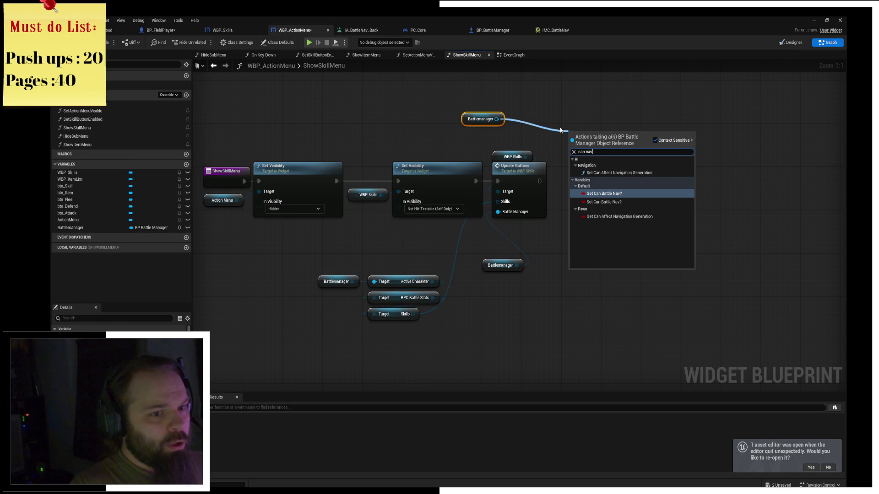
{"action": "key", "text": "Down"}
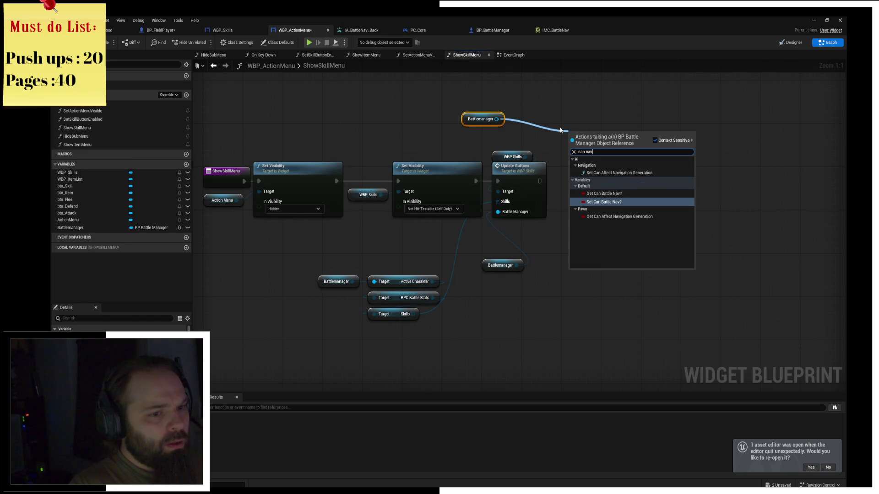
{"action": "key", "text": "Return"}
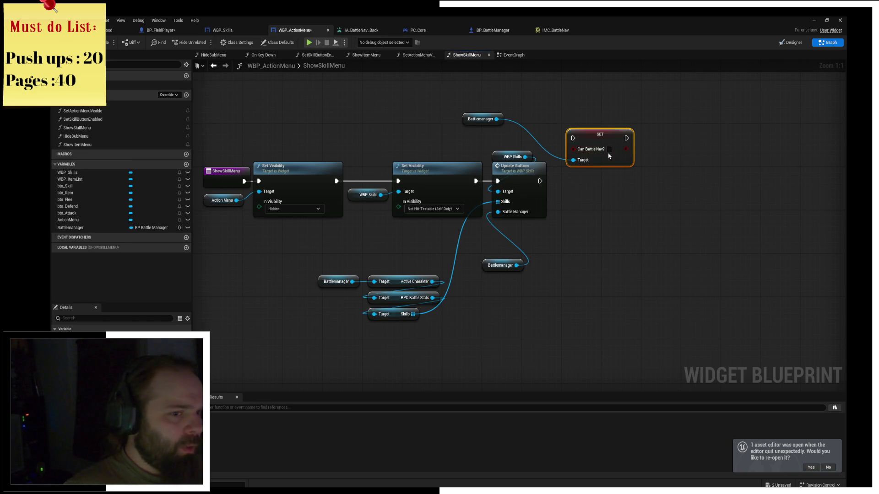
{"action": "left_click_drag", "start_coordinate": [601, 133], "coordinate": [596, 172]}
{"action": "left_click_drag", "start_coordinate": [540, 180], "coordinate": [600, 186]}
{"action": "left_click", "coordinate": [601, 148]}
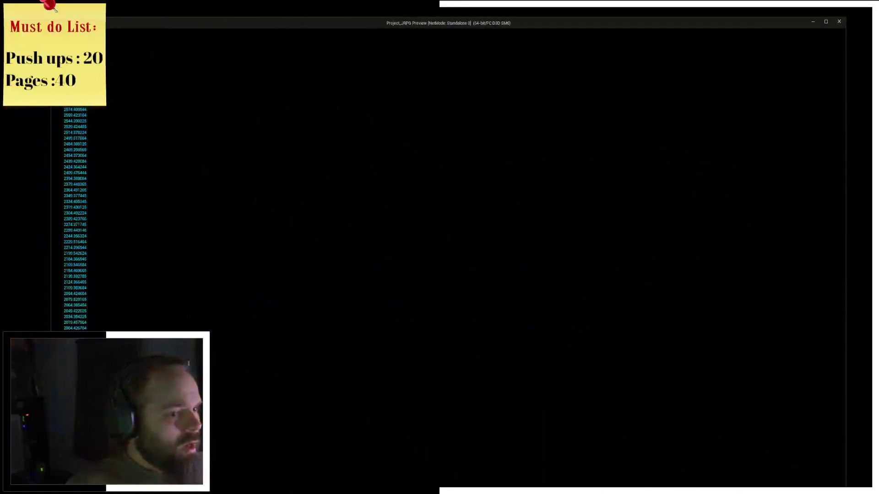
Step: Open the skill list in game, review BP_BattleManager's Back input logic, then press Back in game
{"action": "left_click", "coordinate": [570, 310]}
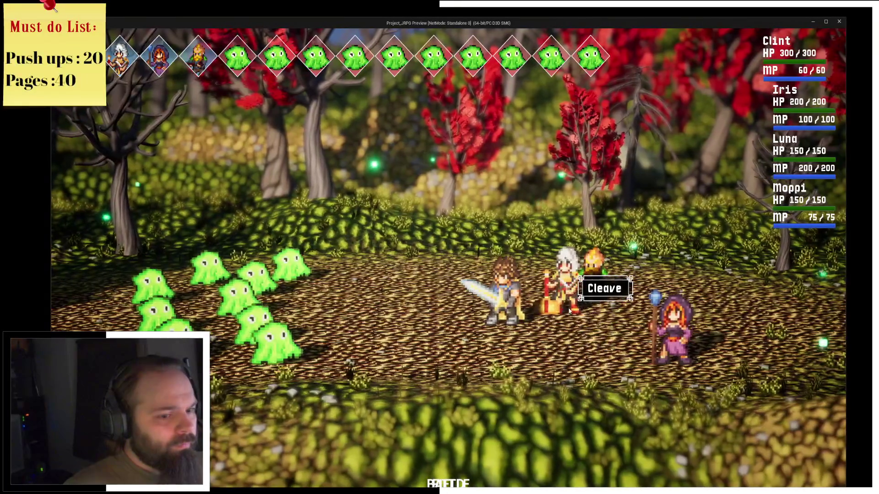
{"action": "key", "text": "alt+Tab"}
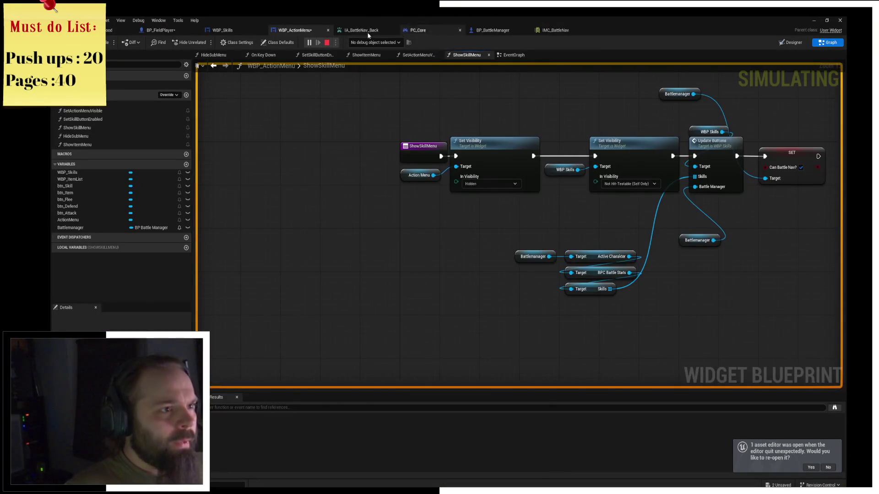
{"action": "left_click", "coordinate": [416, 30]}
{"action": "left_click", "coordinate": [494, 30]}
{"action": "left_click_drag", "start_coordinate": [368, 177], "coordinate": [452, 172]}
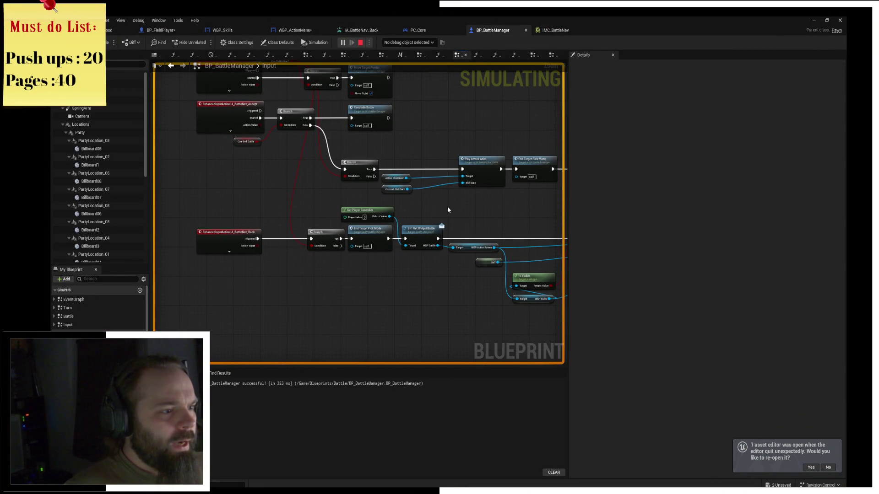
{"action": "mouse_move", "coordinate": [339, 192]}
{"action": "left_mouse_down"}
{"action": "mouse_move", "coordinate": [354, 272]}
{"action": "mouse_move", "coordinate": [370, 209]}
{"action": "left_mouse_up"}
{"action": "scroll", "coordinate": [371, 209], "scroll_direction": "up", "scroll_amount": 1}
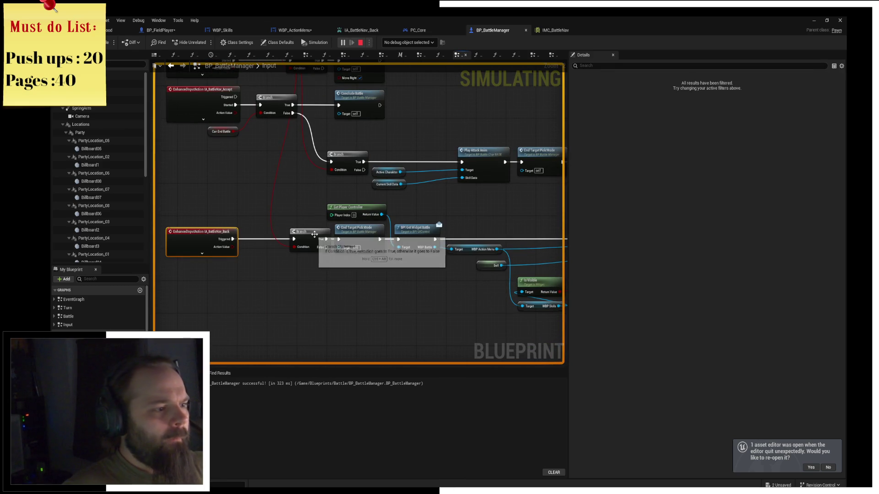
{"action": "key", "text": "alt+Tab"}
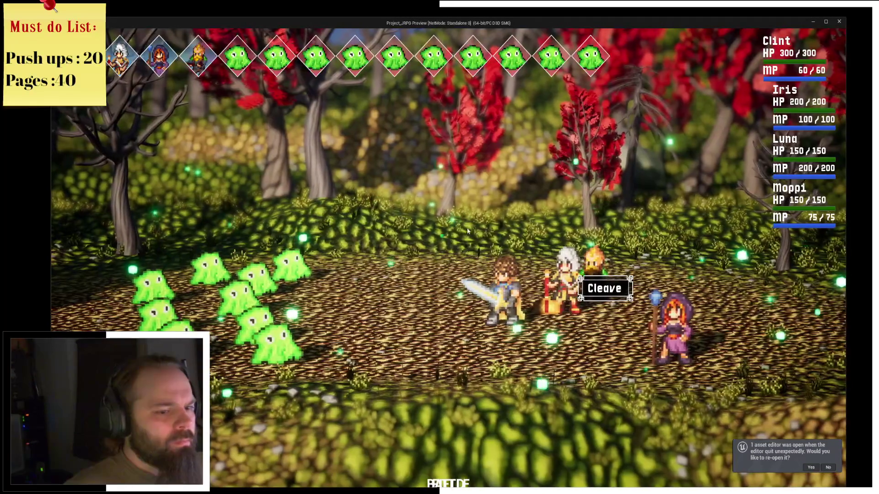
{"action": "key", "text": "BackSpace"}
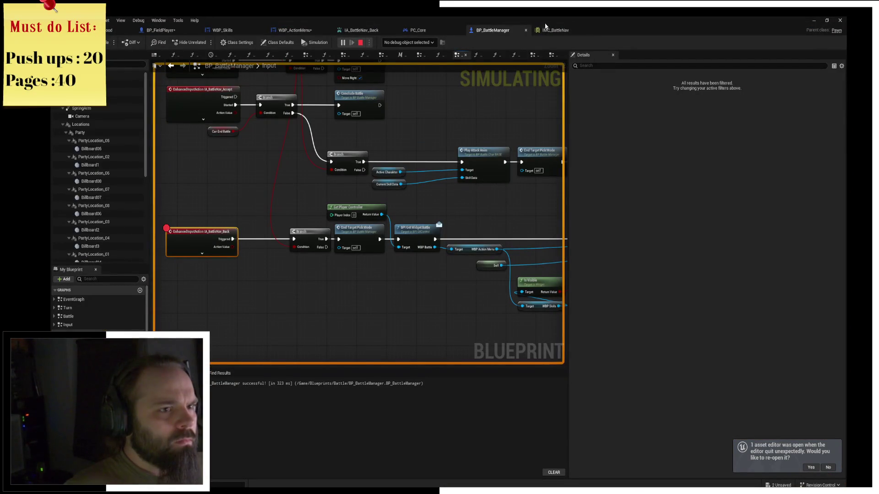
Step: Put a breakpoint on ShowSkillMenu's entry node and restart the game
{"action": "left_click", "coordinate": [430, 31]}
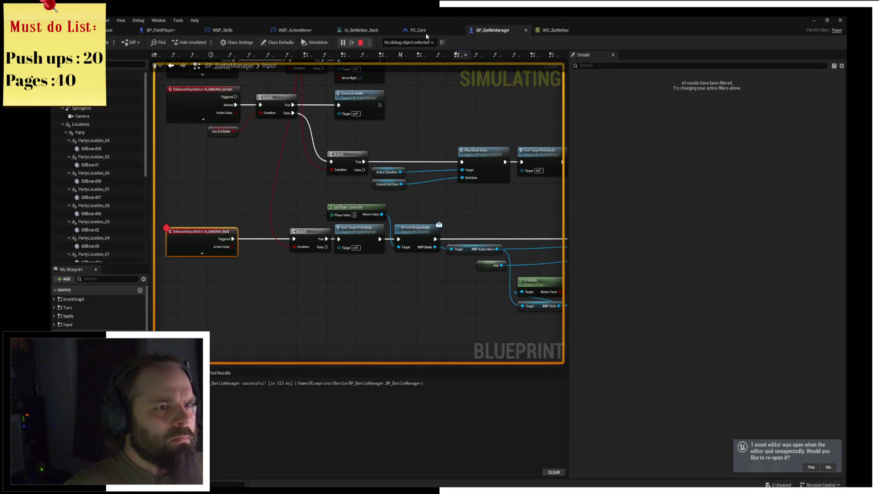
{"action": "left_click", "coordinate": [270, 30]}
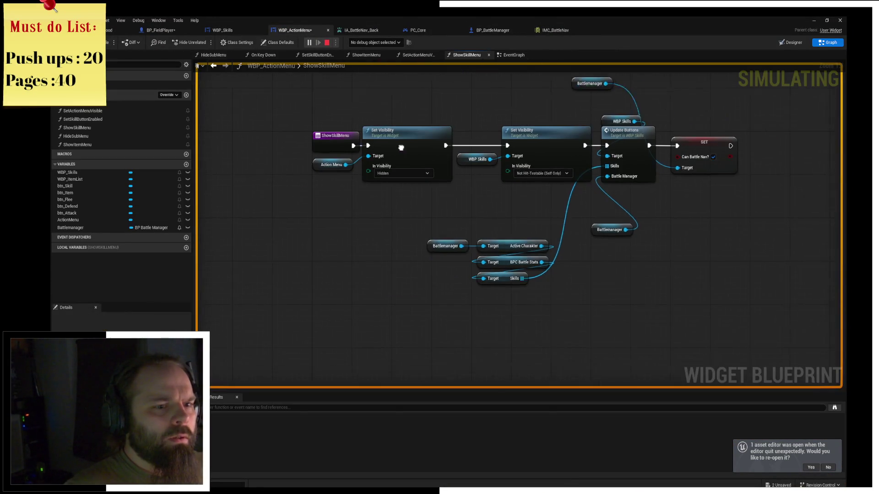
{"action": "left_click", "coordinate": [643, 159]}
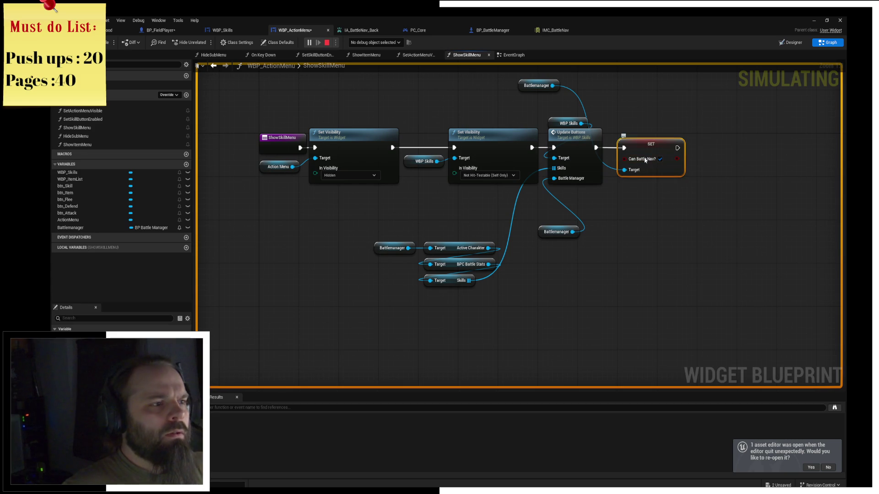
{"action": "left_click", "coordinate": [292, 137]}
{"action": "key", "text": "F9"}
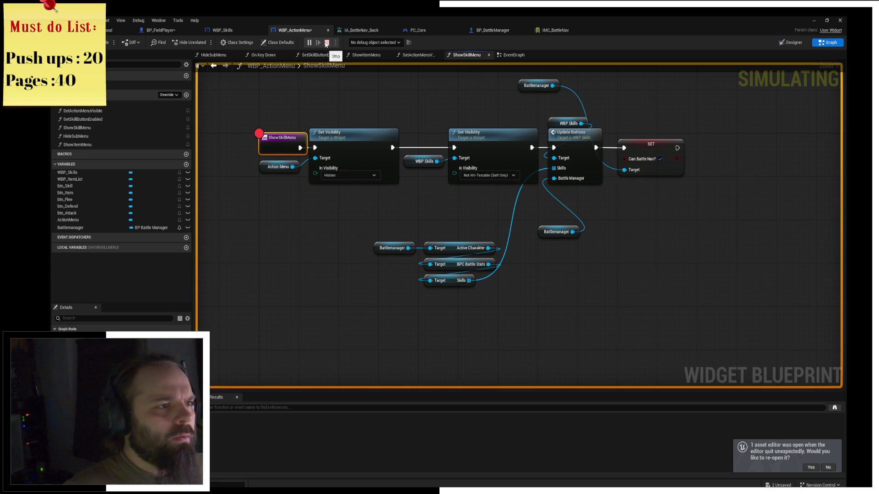
{"action": "left_click", "coordinate": [326, 43]}
{"action": "key", "text": "alt+p"}
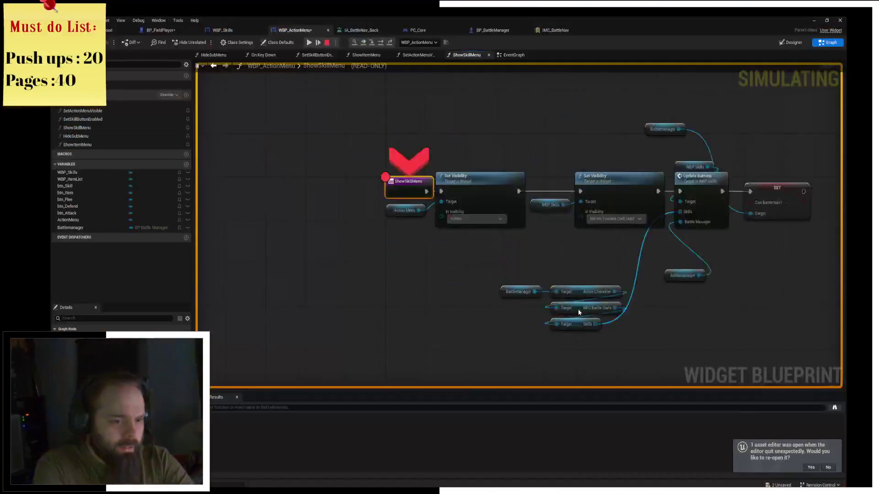
Step: Step through ShowSkillMenu to the SET Can Battle Nav? node, inspect values, and resume
{"action": "left_click", "coordinate": [381, 43]}
{"action": "left_click", "coordinate": [381, 42]}
{"action": "left_click", "coordinate": [382, 43]}
{"action": "left_click", "coordinate": [381, 43]}
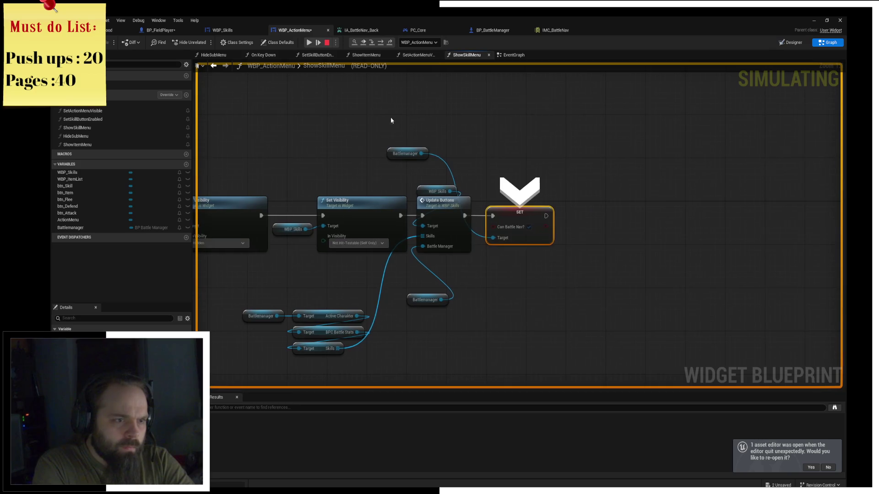
{"action": "mouse_move", "coordinate": [412, 154]}
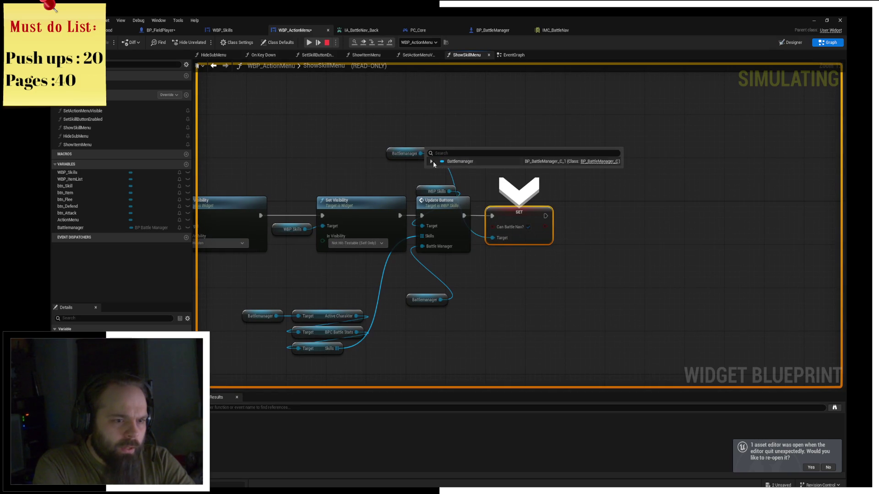
{"action": "mouse_move", "coordinate": [499, 229]}
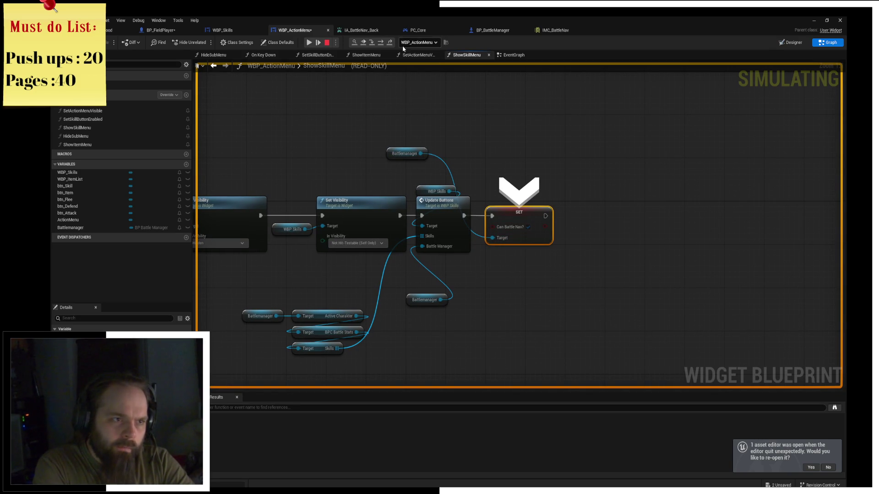
{"action": "left_click", "coordinate": [381, 42]}
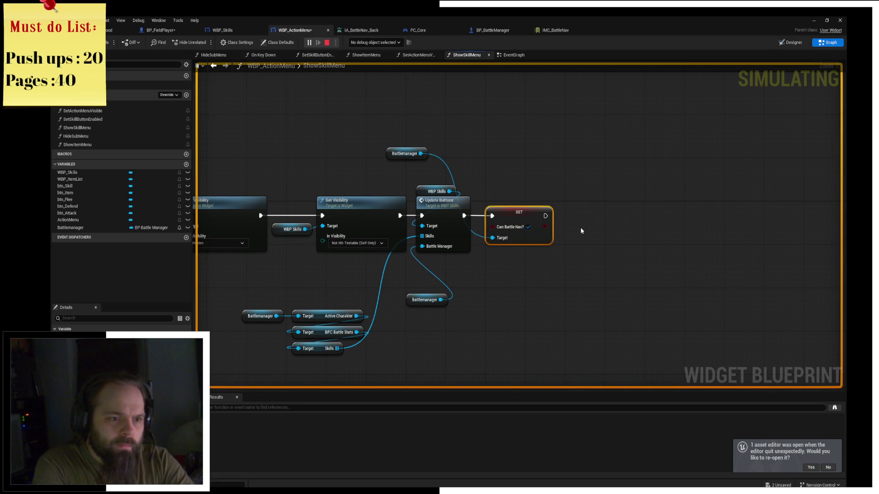
Step: Stop the simulation and delete the SET Can Battle Nav? node with its Battlemanager getter
{"action": "left_click_drag", "start_coordinate": [519, 189], "coordinate": [549, 174]}
{"action": "left_click_drag", "start_coordinate": [437, 140], "coordinate": [500, 155]}
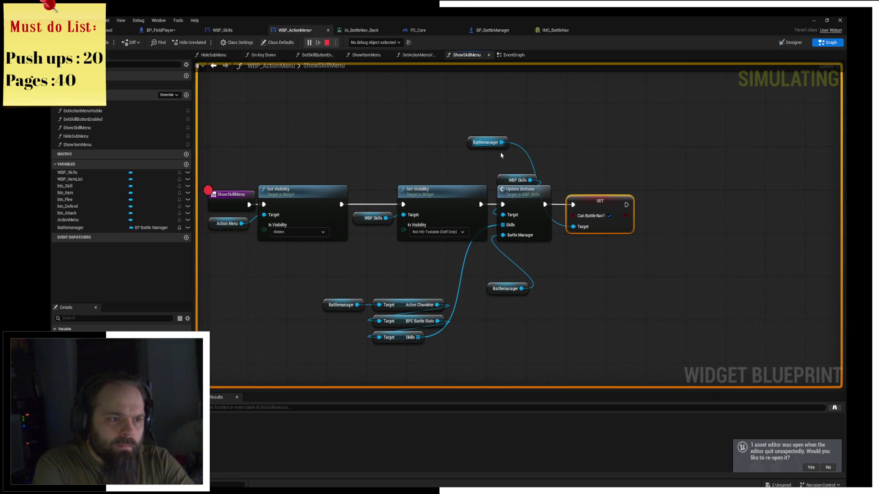
{"action": "key", "text": "alt+Tab"}
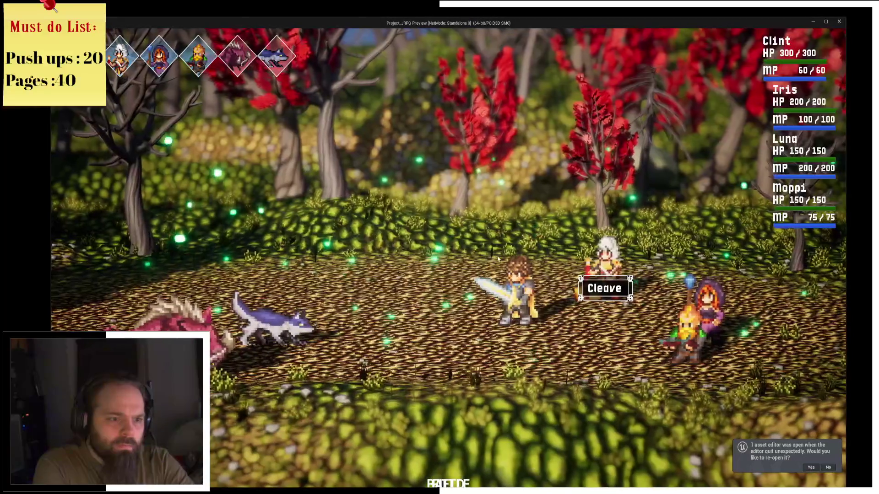
{"action": "key", "text": "alt+Tab"}
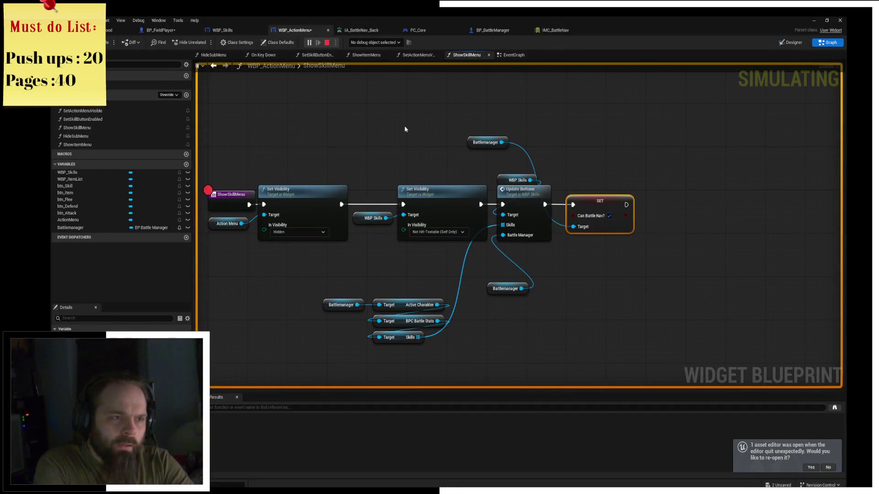
{"action": "left_click", "coordinate": [327, 43]}
{"action": "left_click", "coordinate": [485, 142], "text": "ctrl"}
{"action": "key", "text": "Delete"}
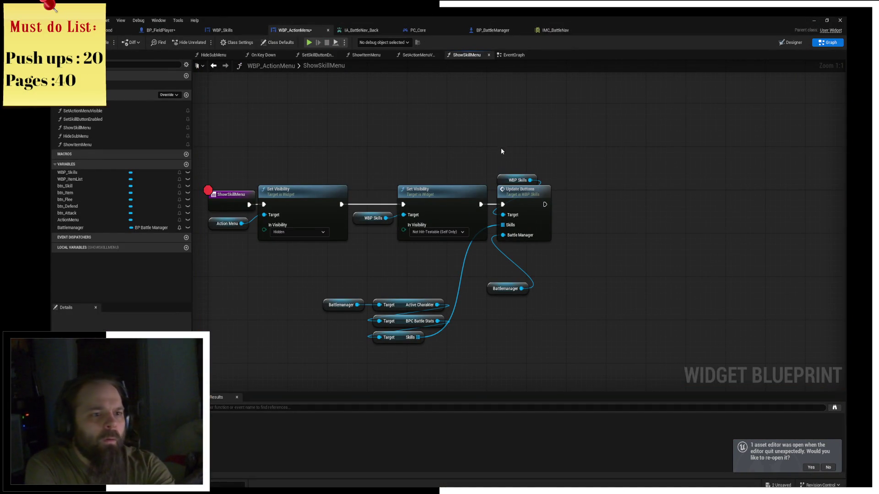
{"action": "right_click", "coordinate": [499, 121]}
{"action": "key", "text": "Escape"}
{"action": "left_click", "coordinate": [485, 124]}
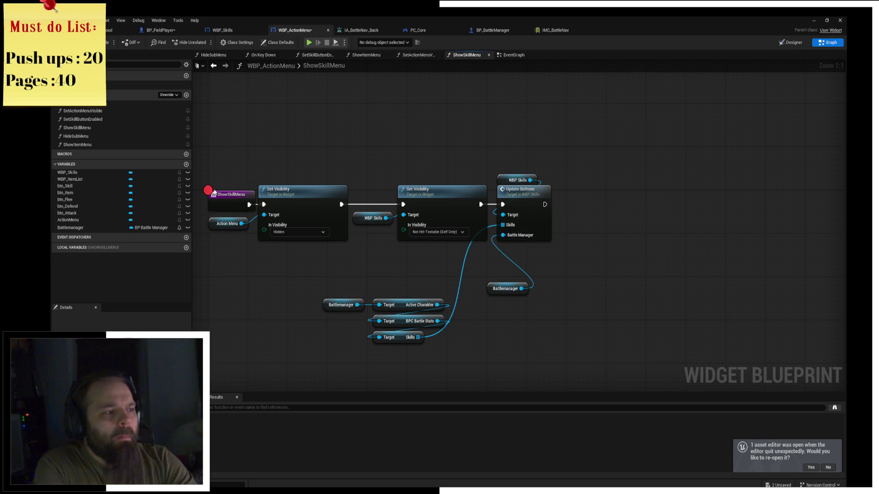
{"action": "left_click", "coordinate": [70, 227]}
{"action": "mouse_move", "coordinate": [491, 134]}
{"action": "left_mouse_down"}
{"action": "mouse_move", "coordinate": [448, 117]}
{"action": "mouse_move", "coordinate": [578, 166]}
{"action": "mouse_move", "coordinate": [575, 159]}
{"action": "left_mouse_up"}
{"action": "left_click", "coordinate": [597, 117]}
{"action": "left_click_drag", "start_coordinate": [445, 109], "coordinate": [504, 158]}
{"action": "key", "text": "Delete"}
{"action": "mouse_move", "coordinate": [521, 288]}
{"action": "left_mouse_down"}
{"action": "mouse_move", "coordinate": [590, 190]}
{"action": "mouse_move", "coordinate": [580, 193]}
{"action": "left_mouse_up"}
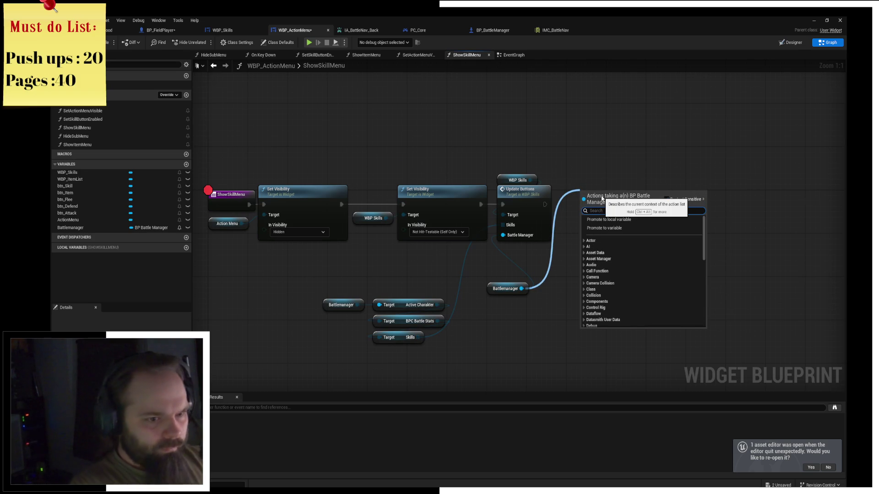
{"action": "type", "text": "input"}
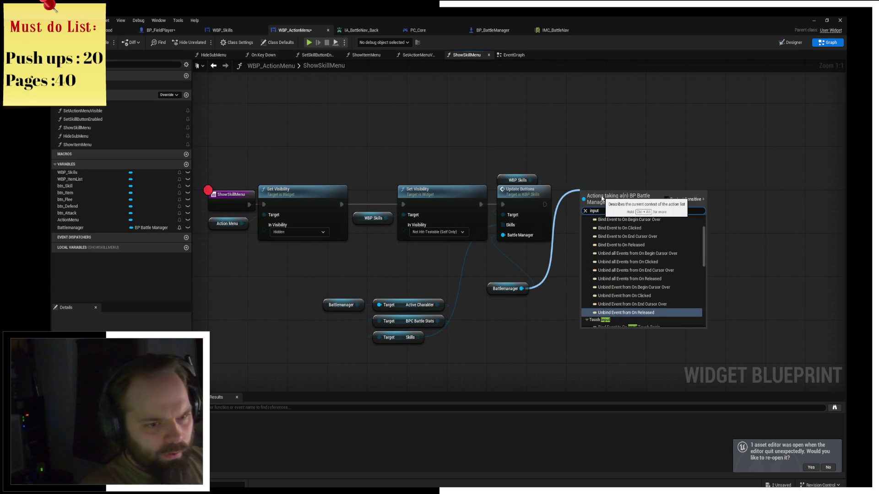
{"action": "key", "text": "Up"}
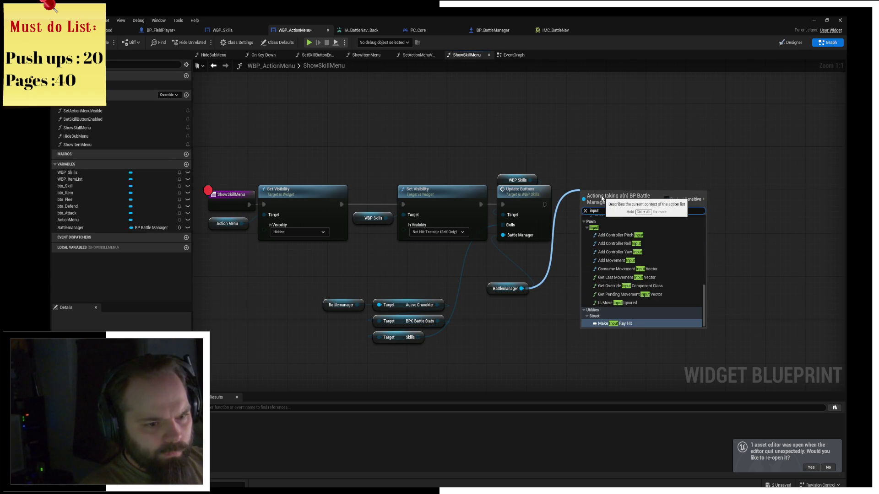
{"action": "key", "text": "Up"}
{"action": "key", "text": "Up"}
{"action": "key", "text": "Up"}
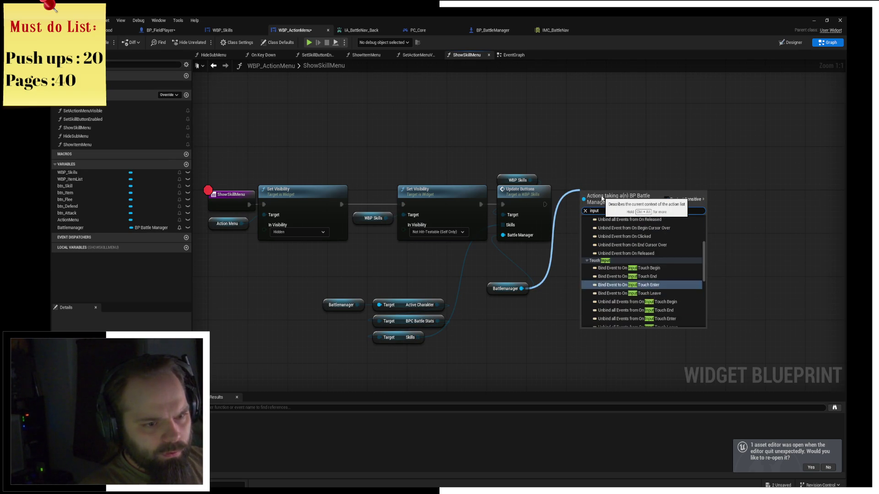
{"action": "key", "text": "Up"}
{"action": "key", "text": "Up"}
{"action": "key", "text": "Up"}
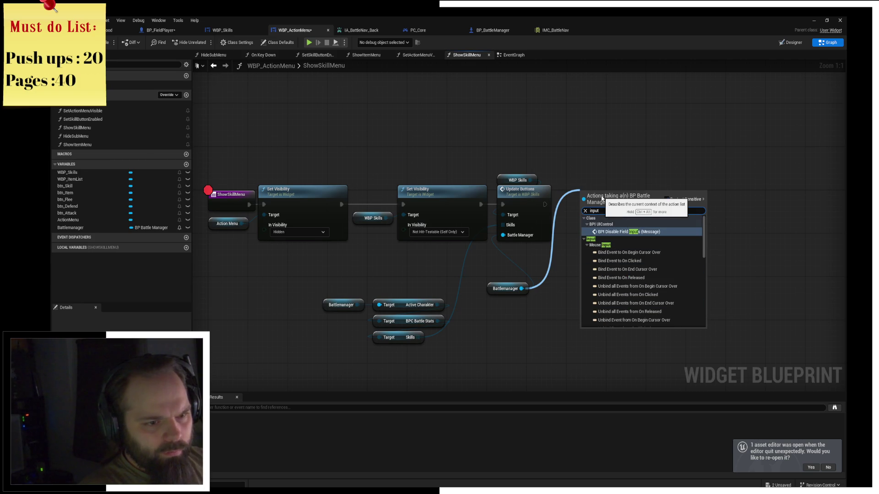
{"action": "key", "text": "Up"}
{"action": "key", "text": "Up"}
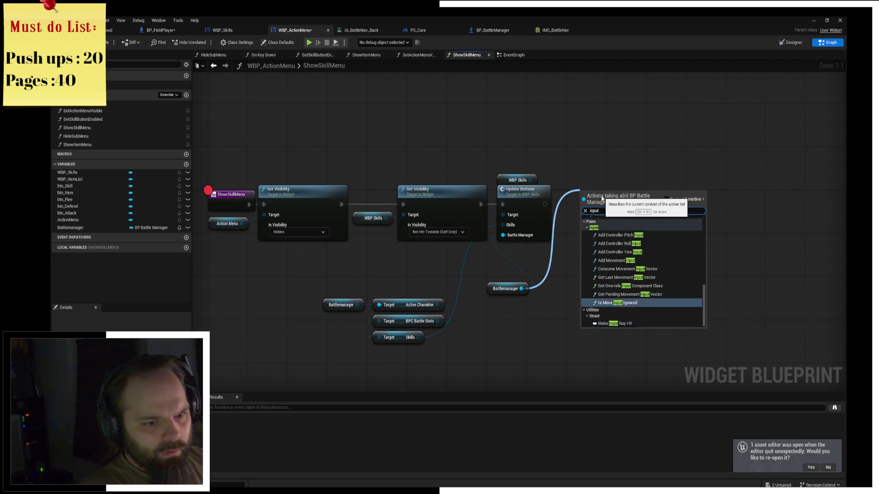
{"action": "key", "text": "BackSpace"}
{"action": "key", "text": "BackSpace"}
{"action": "key", "text": "BackSpace"}
{"action": "type", "text": "enable"}
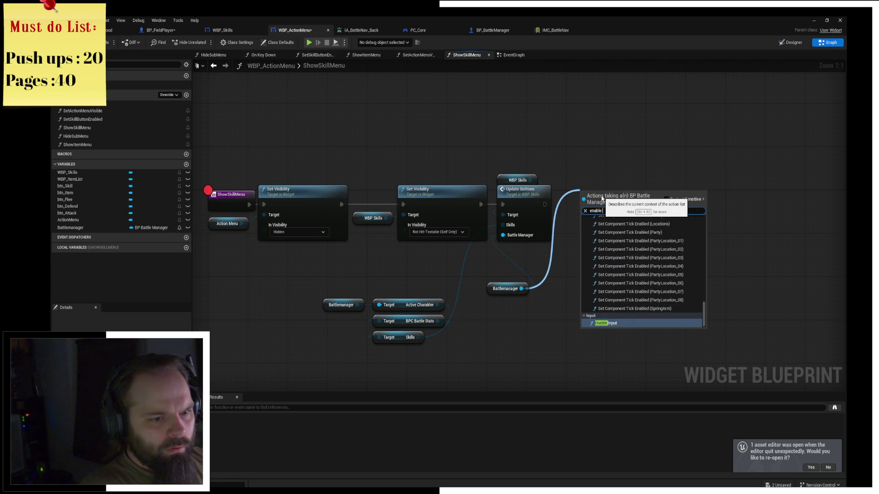
{"action": "key", "text": "Up"}
{"action": "key", "text": "Up"}
{"action": "key", "text": "Up"}
{"action": "key", "text": "Up"}
{"action": "key", "text": "Up"}
{"action": "key", "text": "Up"}
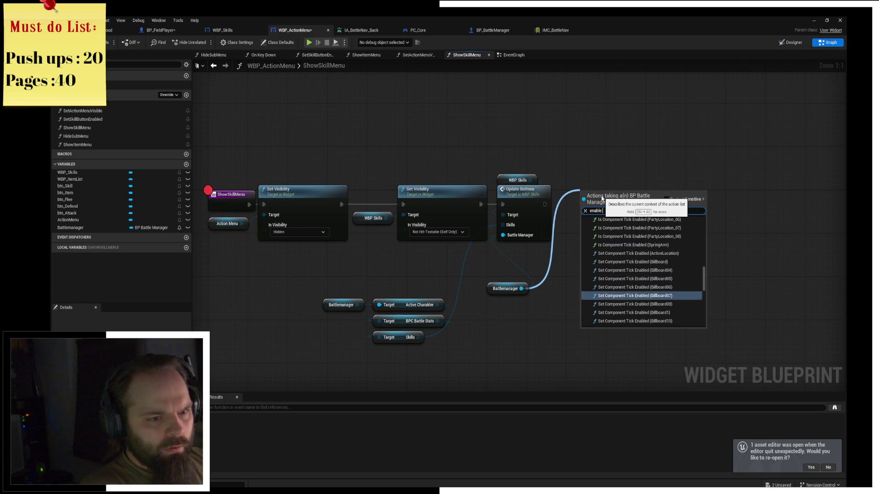
{"action": "key", "text": "Up"}
{"action": "key", "text": "Up"}
{"action": "key", "text": "Up"}
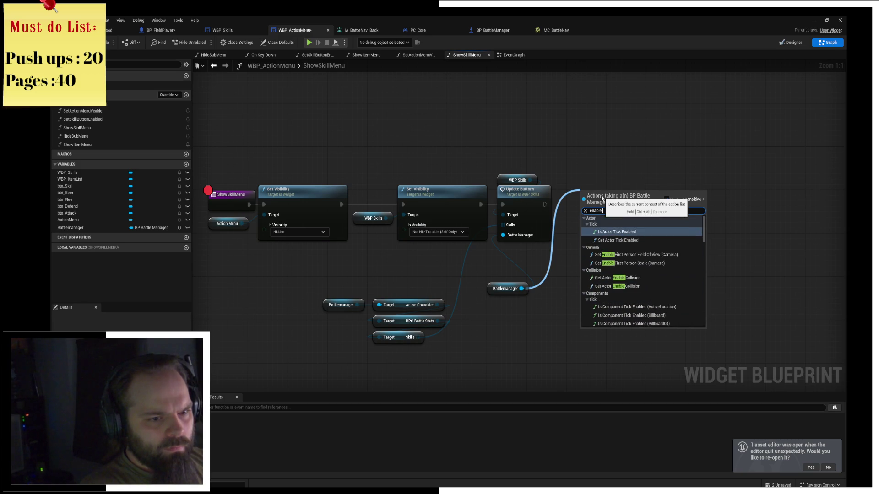
{"action": "key", "text": "Escape"}
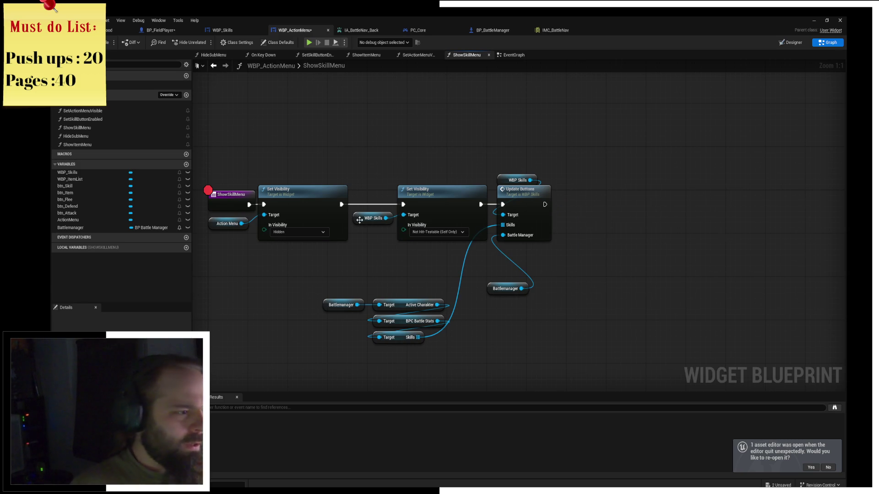
{"action": "left_click_drag", "start_coordinate": [340, 259], "coordinate": [427, 240]}
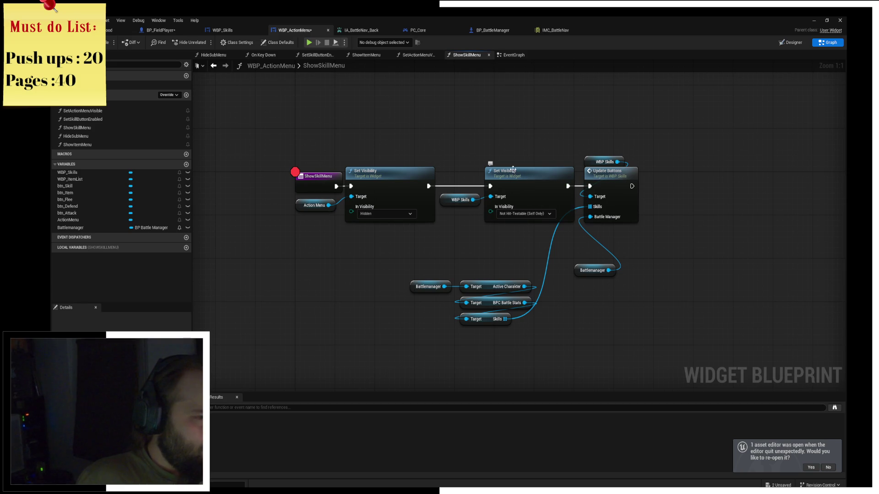
Step: Review BP_BattleManager's StartTargetPickMode, including BPI Get Widget Battle and the Deactivate call
{"action": "left_click", "coordinate": [324, 175]}
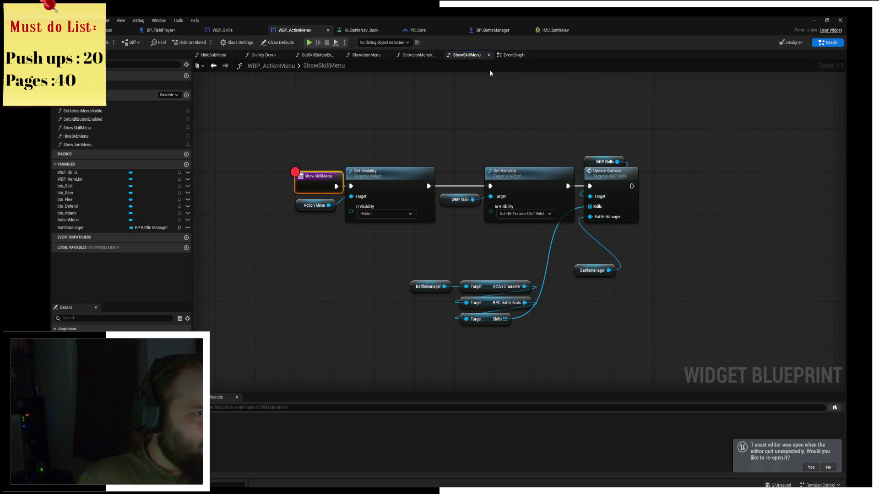
{"action": "left_click", "coordinate": [513, 56]}
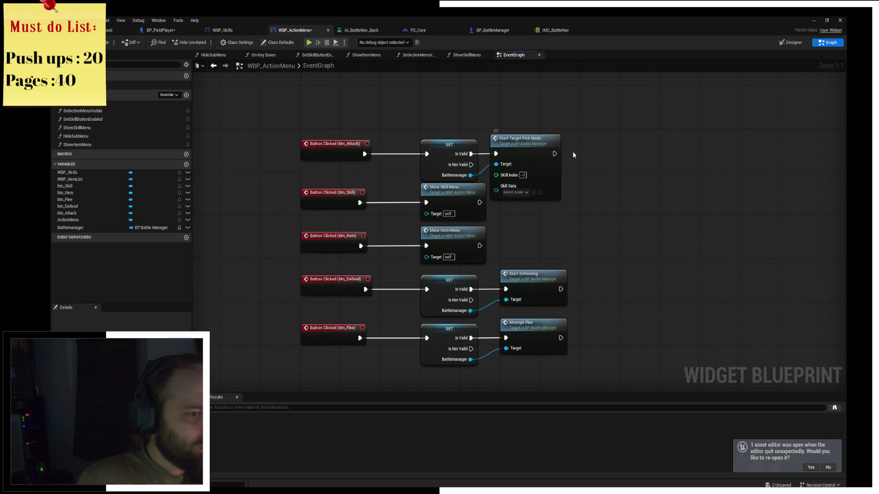
{"action": "double_click", "coordinate": [546, 166]}
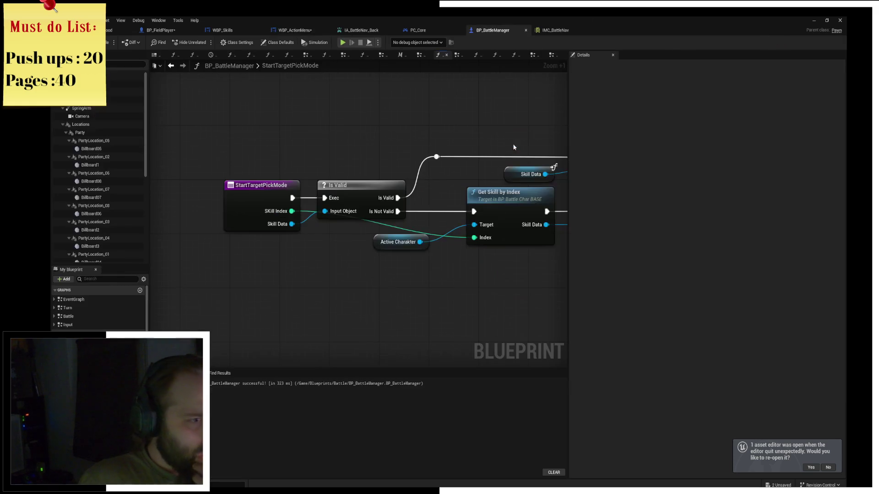
{"action": "mouse_move", "coordinate": [451, 253]}
{"action": "left_mouse_down"}
{"action": "mouse_move", "coordinate": [406, 273]}
{"action": "mouse_move", "coordinate": [471, 272]}
{"action": "mouse_move", "coordinate": [153, 259]}
{"action": "mouse_move", "coordinate": [28, 242]}
{"action": "left_mouse_up"}
{"action": "scroll", "coordinate": [448, 216], "scroll_direction": "down", "scroll_amount": 1}
{"action": "mouse_move", "coordinate": [448, 216]}
{"action": "left_mouse_down"}
{"action": "mouse_move", "coordinate": [389, 206]}
{"action": "mouse_move", "coordinate": [429, 191]}
{"action": "mouse_move", "coordinate": [352, 190]}
{"action": "left_mouse_up"}
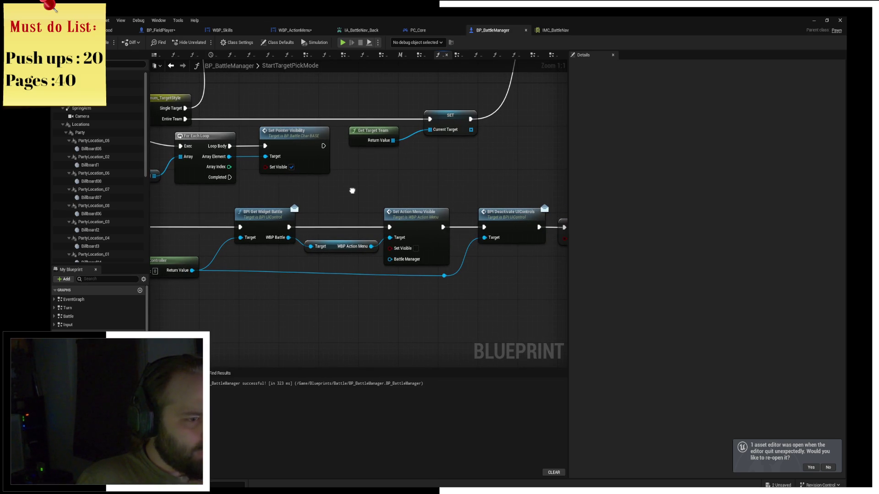
{"action": "left_click_drag", "start_coordinate": [352, 191], "coordinate": [360, 185]}
{"action": "mouse_move", "coordinate": [506, 196]}
{"action": "left_mouse_down"}
{"action": "mouse_move", "coordinate": [404, 189]}
{"action": "mouse_move", "coordinate": [403, 179]}
{"action": "left_mouse_up"}
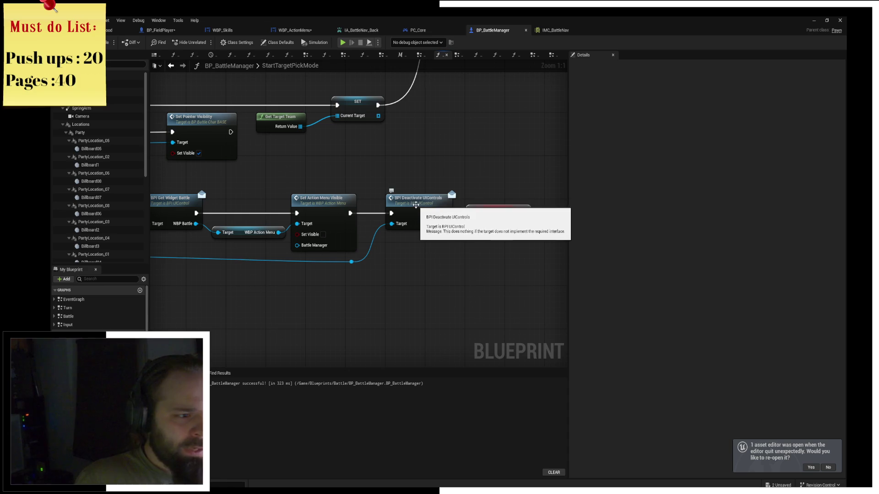
{"action": "mouse_move", "coordinate": [443, 157]}
{"action": "left_mouse_down"}
{"action": "mouse_move", "coordinate": [472, 204]}
{"action": "mouse_move", "coordinate": [496, 294]}
{"action": "mouse_move", "coordinate": [514, 166]}
{"action": "left_mouse_up"}
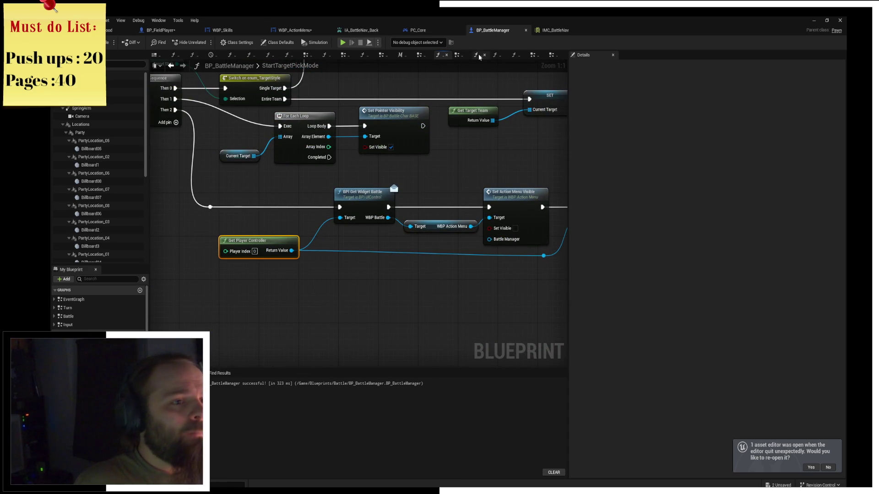
Step: Inspect the Activate UIControls node and its inputs in PC_Core
{"action": "left_click", "coordinate": [429, 31]}
{"action": "mouse_move", "coordinate": [489, 209]}
{"action": "left_mouse_down"}
{"action": "mouse_move", "coordinate": [438, 176]}
{"action": "mouse_move", "coordinate": [413, 191]}
{"action": "left_mouse_up"}
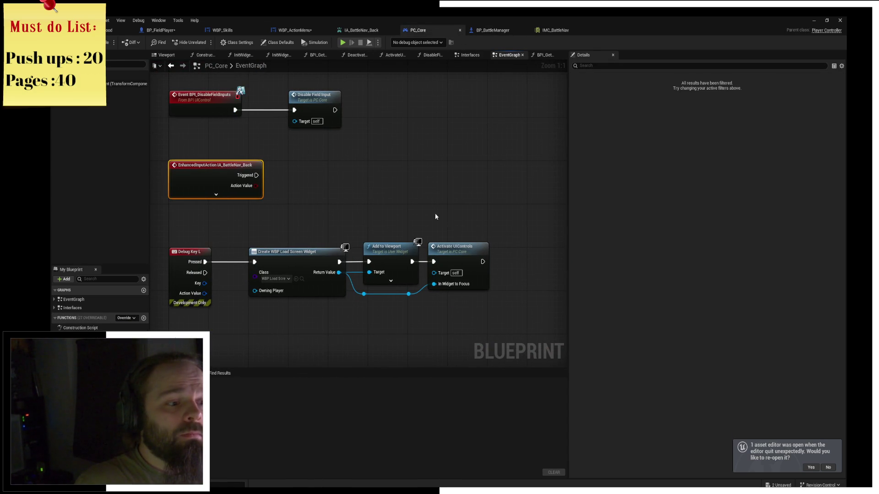
{"action": "left_click", "coordinate": [457, 247]}
{"action": "mouse_move", "coordinate": [499, 304]}
{"action": "left_mouse_down"}
{"action": "mouse_move", "coordinate": [488, 295]}
{"action": "mouse_move", "coordinate": [407, 295]}
{"action": "mouse_move", "coordinate": [462, 265]}
{"action": "mouse_move", "coordinate": [460, 295]}
{"action": "left_mouse_up"}
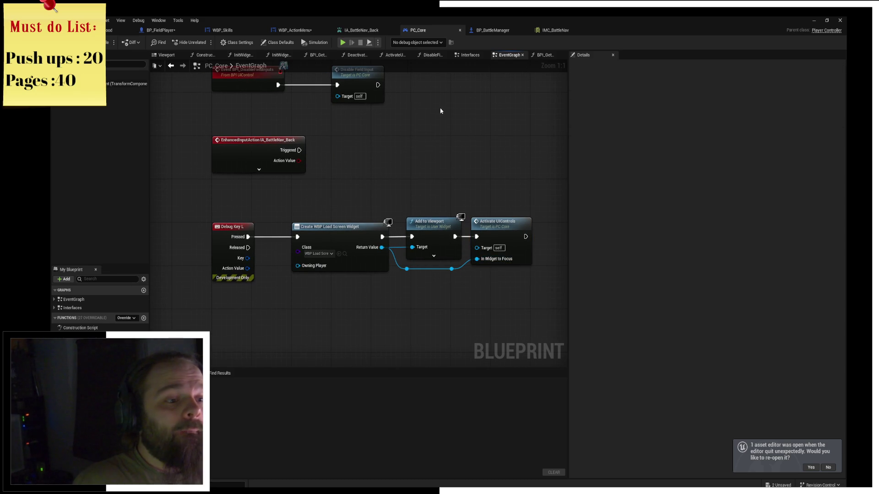
{"action": "left_click_drag", "start_coordinate": [481, 268], "coordinate": [479, 265]}
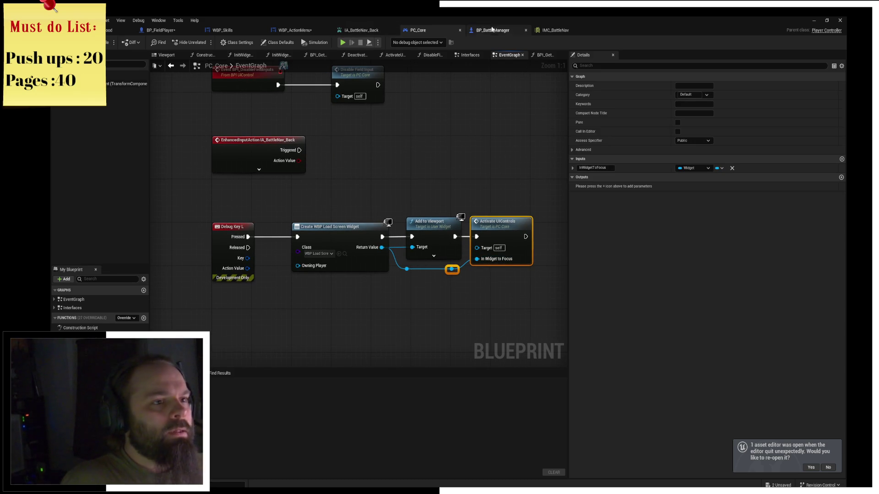
Step: Check BP_BattleManager's PartyFled graph, then open ShowSkillMenu in WBP_ActionMenu
{"action": "left_click", "coordinate": [295, 31]}
{"action": "left_click", "coordinate": [493, 30]}
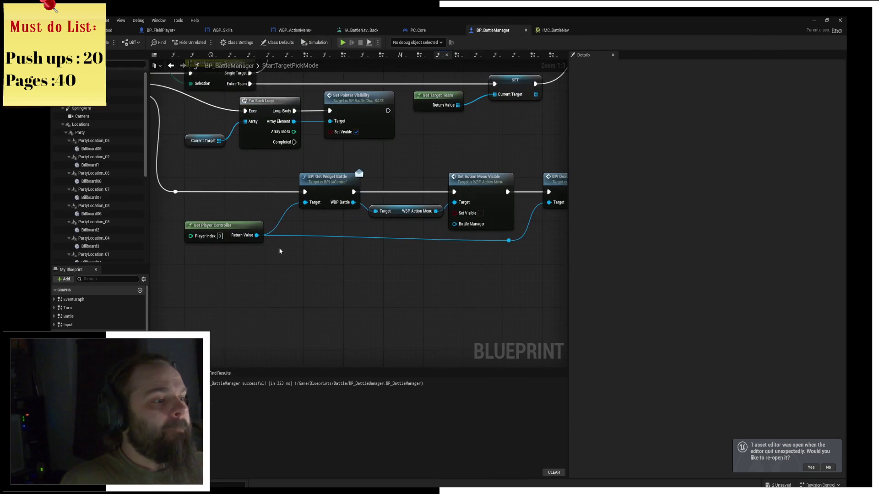
{"action": "scroll", "coordinate": [235, 204], "scroll_direction": "down", "scroll_amount": 4}
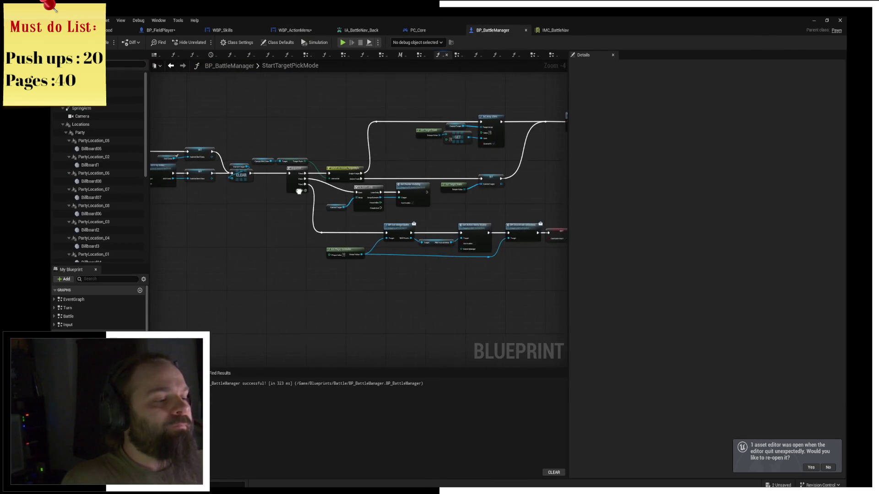
{"action": "left_click", "coordinate": [534, 56]}
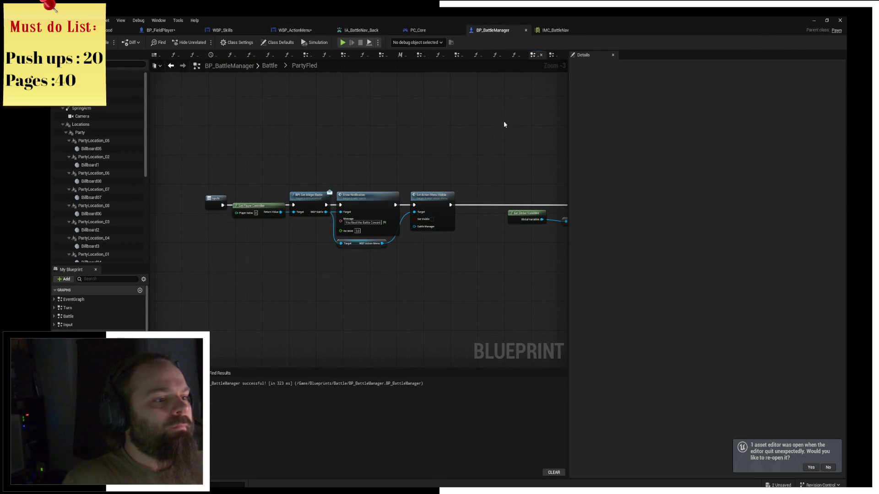
{"action": "scroll", "coordinate": [341, 180], "scroll_direction": "up", "scroll_amount": 1}
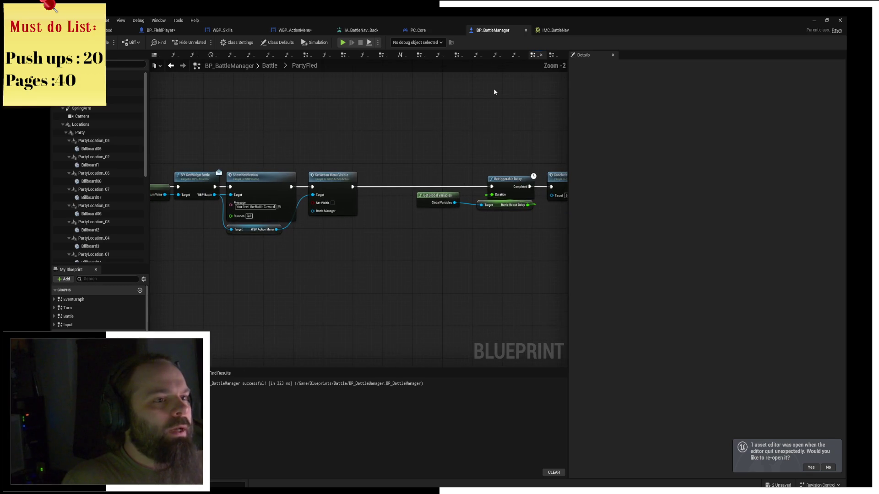
{"action": "left_click", "coordinate": [279, 31]}
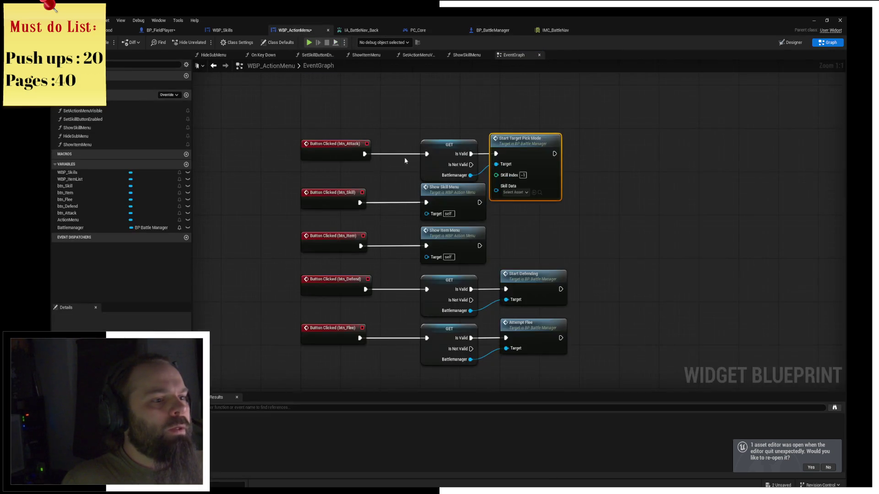
{"action": "double_click", "coordinate": [419, 177]}
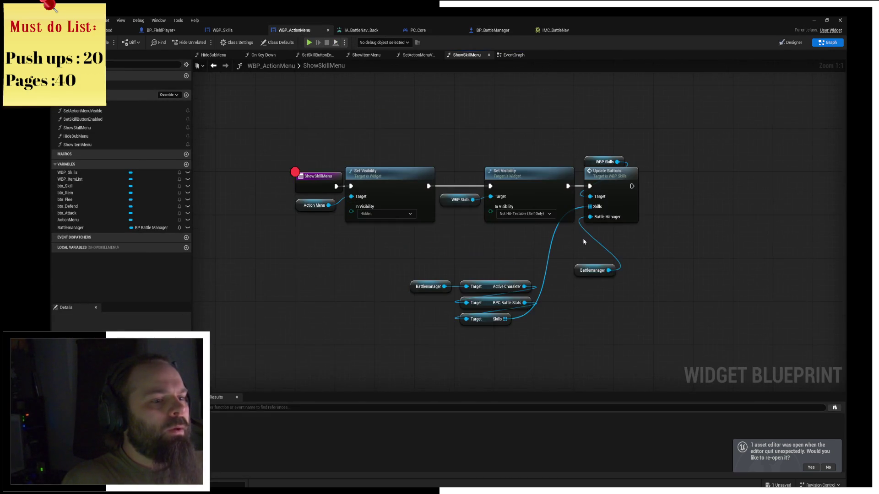
Step: Add a Get Player Controller node above the ShowSkillMenu chain
{"action": "right_click", "coordinate": [471, 151]}
{"action": "type", "text": "get"}
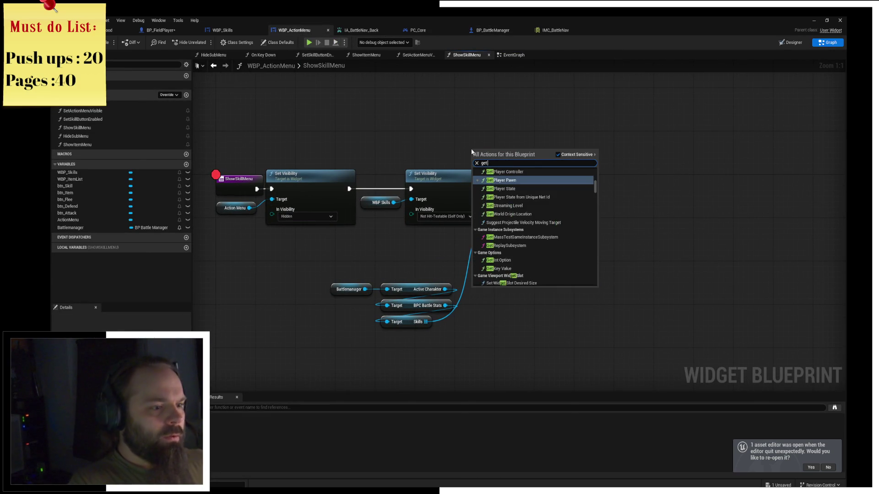
{"action": "type", "text": " player controlle"}
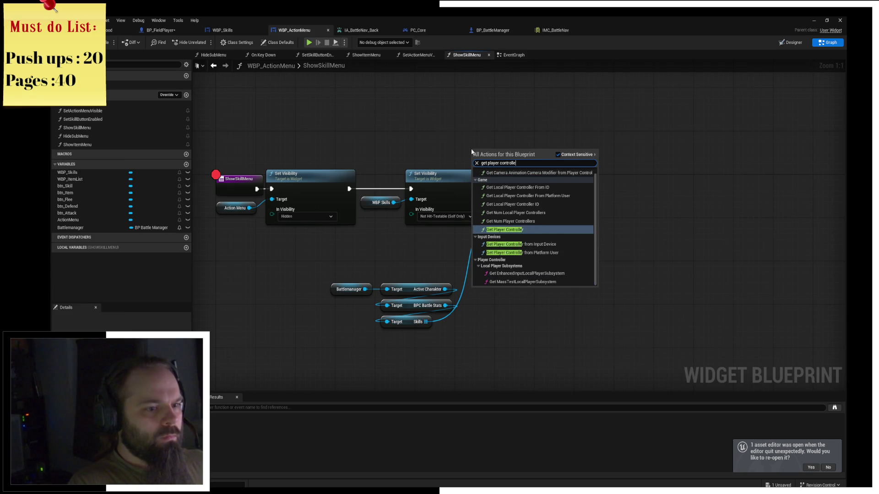
{"action": "key", "text": "Return"}
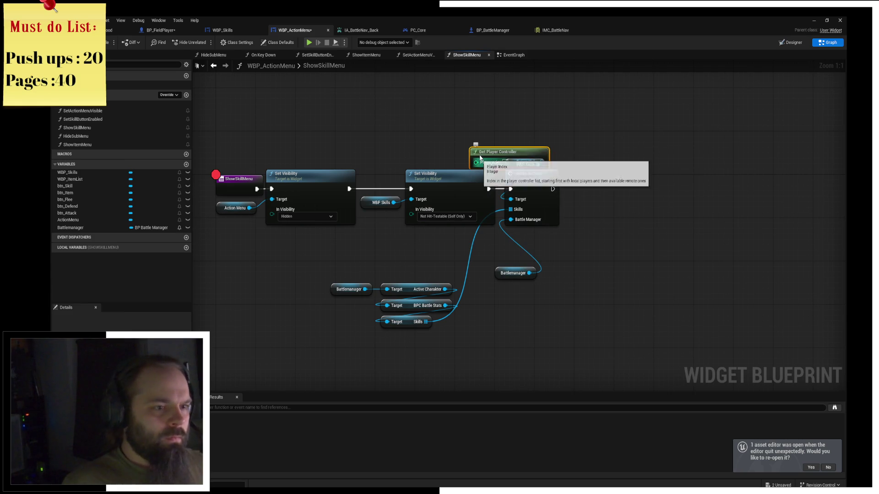
{"action": "left_click_drag", "start_coordinate": [476, 146], "coordinate": [471, 120]}
Step: Call BPI Activate UIControls on it after Update Buttons, with WBP Skills as Widget to Focus
{"action": "left_click_drag", "start_coordinate": [537, 129], "coordinate": [586, 156]}
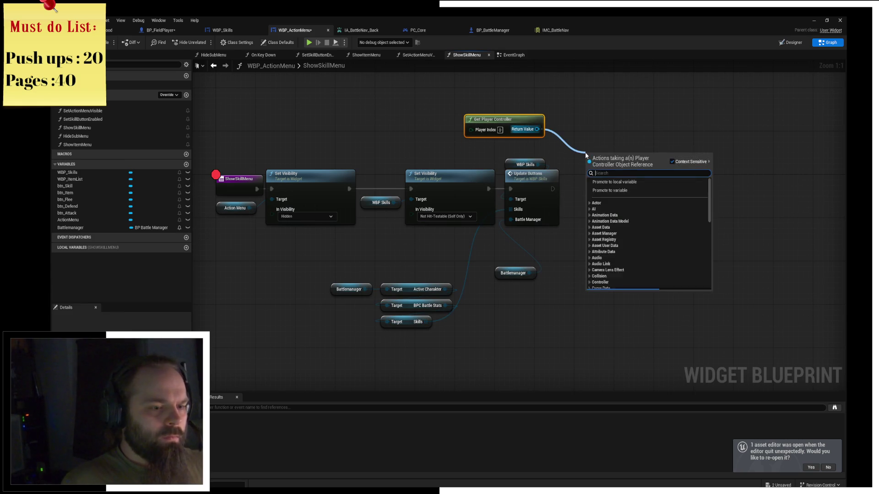
{"action": "type", "text": "avtiv"}
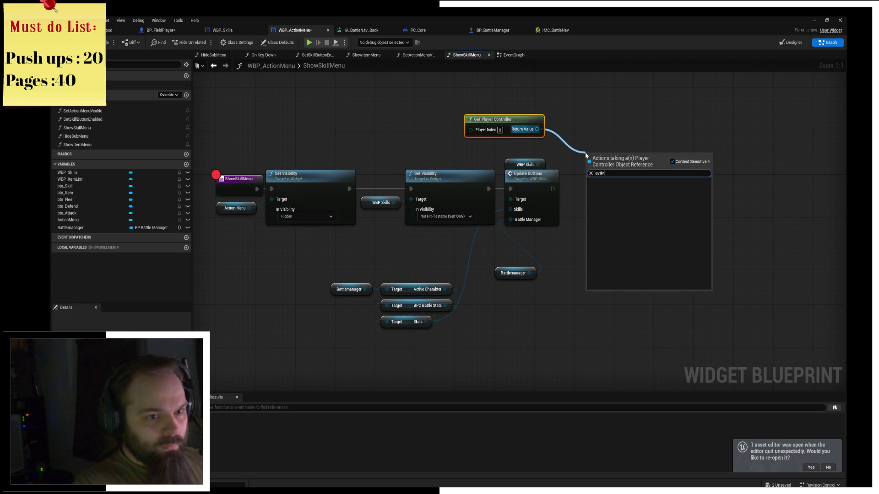
{"action": "key", "text": "BackSpace"}
{"action": "key", "text": "BackSpace"}
{"action": "type", "text": "ctivate"}
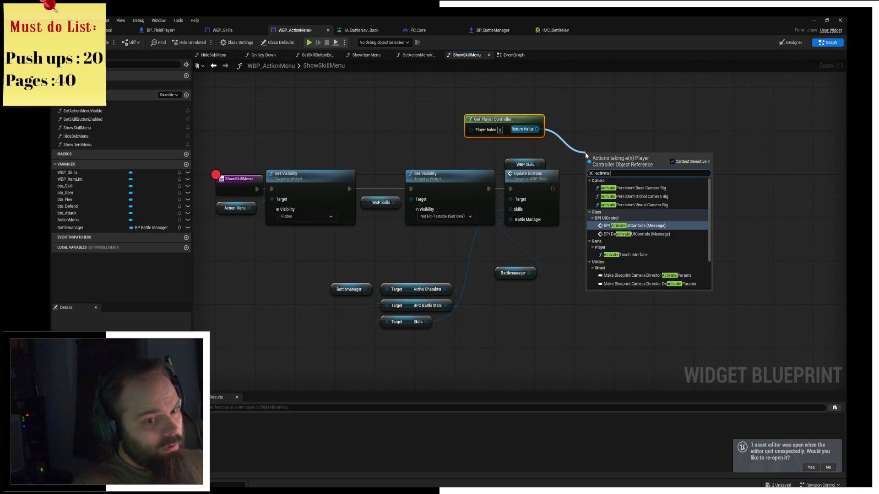
{"action": "left_click", "coordinate": [595, 183]}
{"action": "mouse_move", "coordinate": [552, 189]}
{"action": "left_mouse_down"}
{"action": "mouse_move", "coordinate": [590, 172]}
{"action": "mouse_move", "coordinate": [609, 179]}
{"action": "mouse_move", "coordinate": [561, 252]}
{"action": "left_mouse_up"}
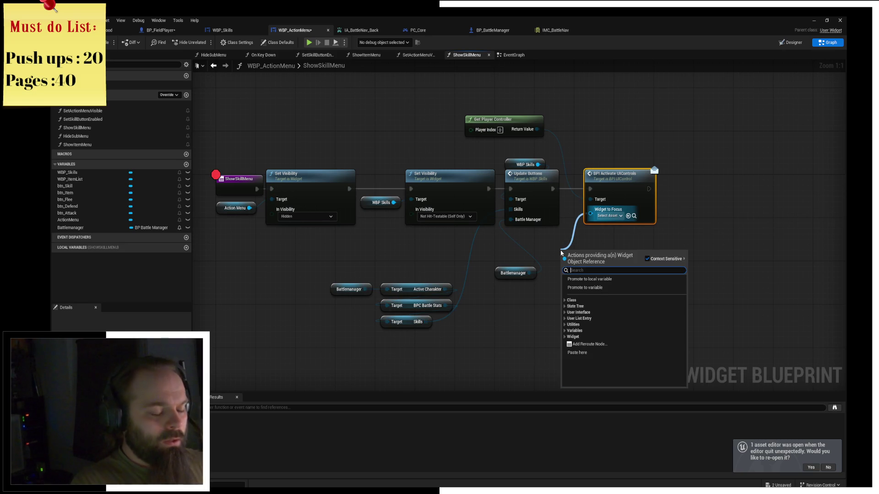
{"action": "key", "text": "Escape"}
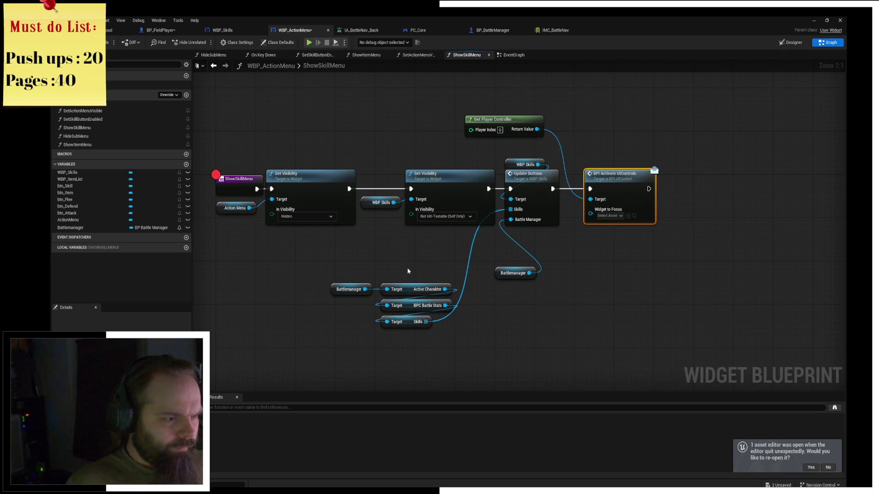
{"action": "left_click_drag", "start_coordinate": [394, 203], "coordinate": [591, 210]}
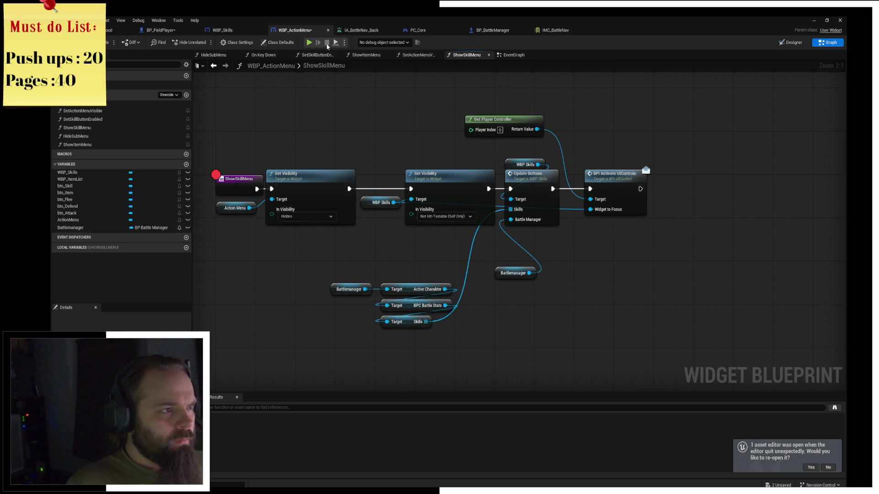
Step: Playtest: pick Skill, resume past the breakpoint, use Cleave, stop, then save the changed blueprints
{"action": "left_click", "coordinate": [308, 43]}
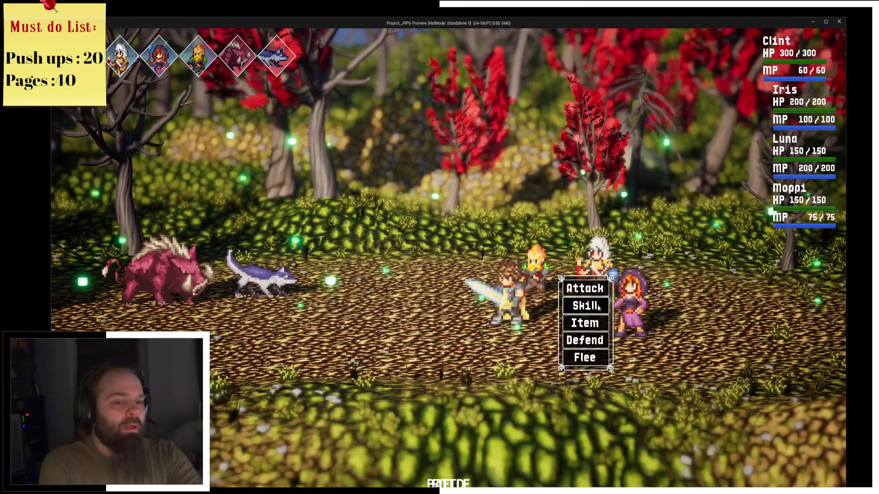
{"action": "left_click", "coordinate": [594, 310]}
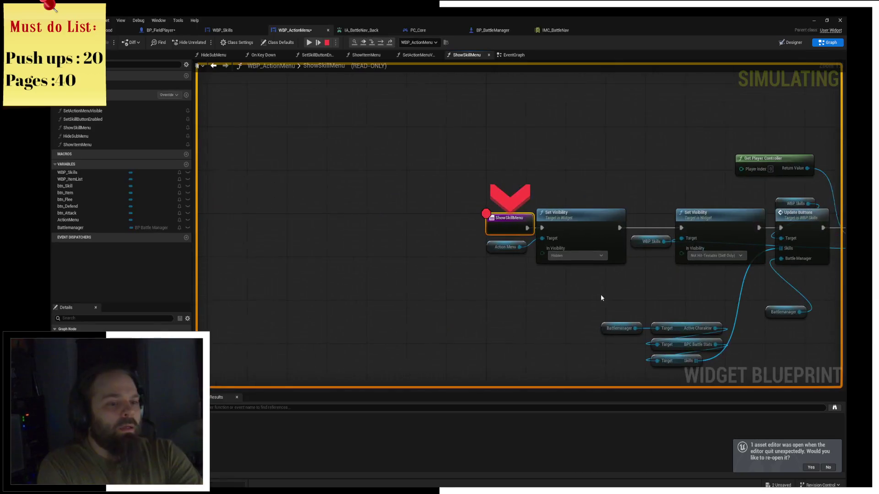
{"action": "left_click", "coordinate": [309, 43]}
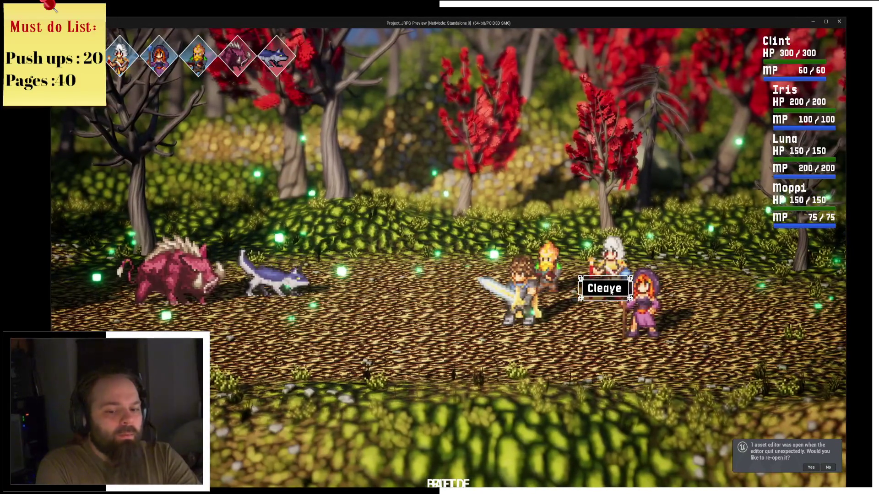
{"action": "left_click", "coordinate": [579, 289]}
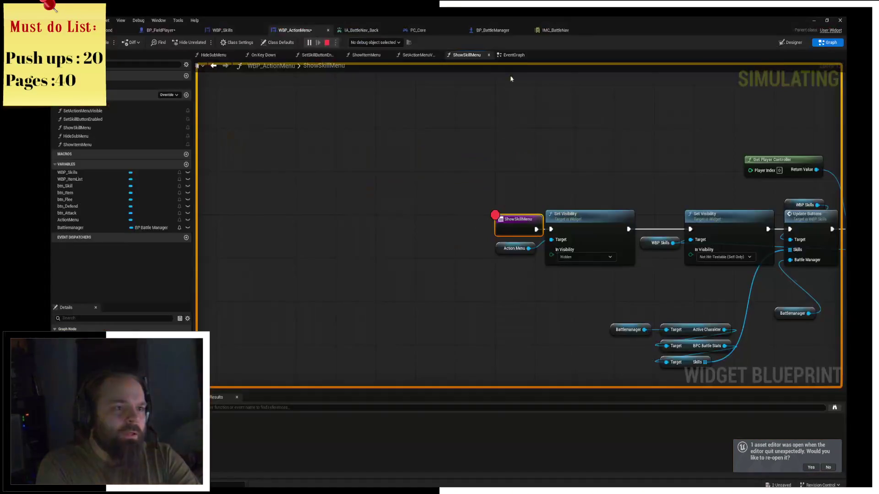
{"action": "left_click", "coordinate": [328, 43]}
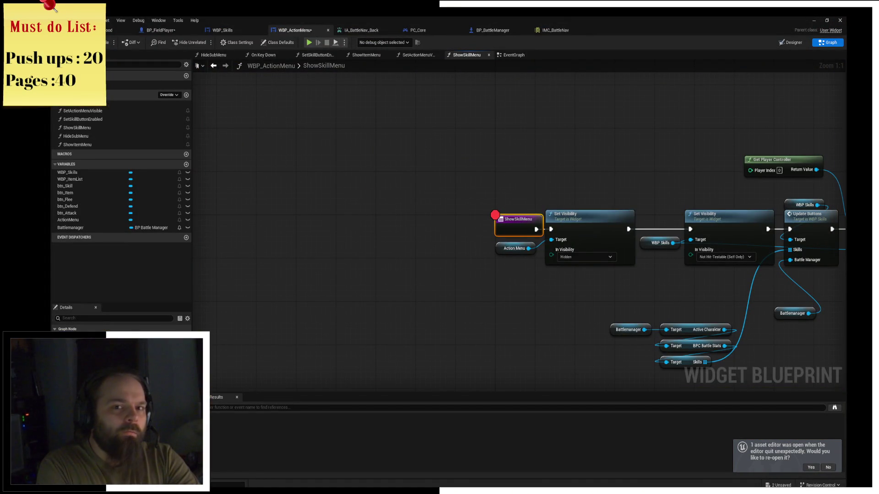
{"action": "key", "text": "ctrl+shift+s"}
{"action": "left_click", "coordinate": [474, 336]}
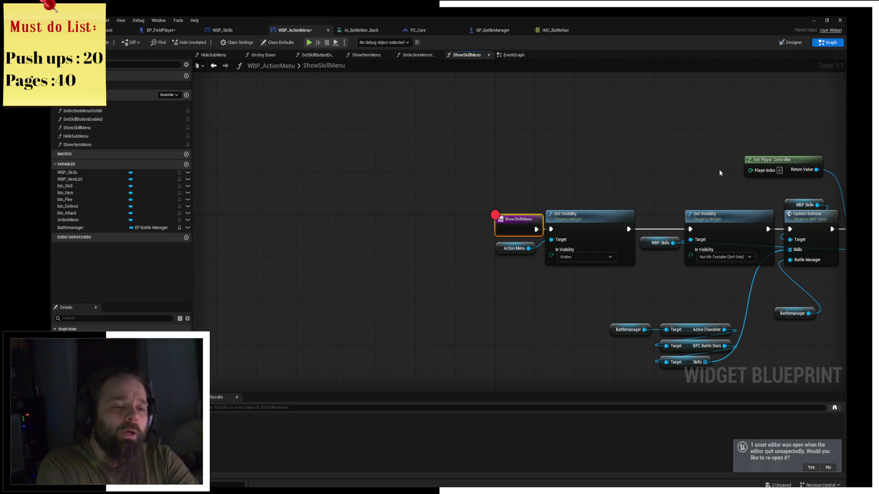
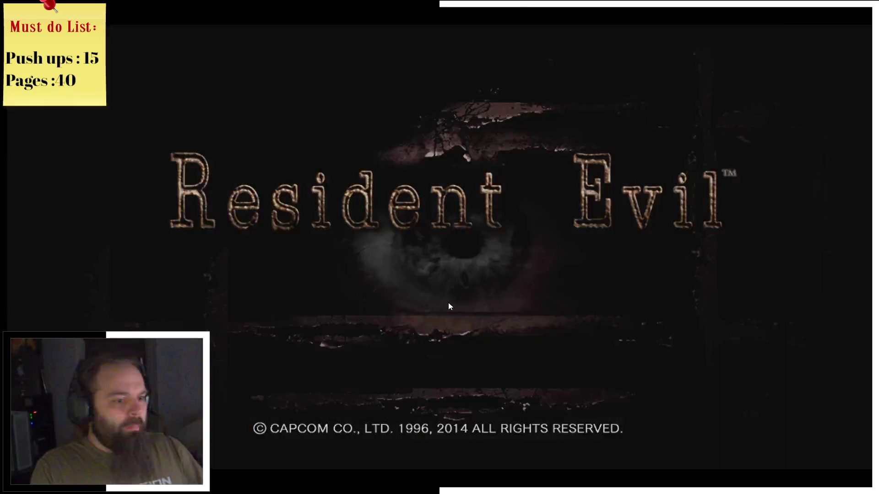
Step: Load the slot 1 save from the Mansion Dining Room and view the second-floor map
{"action": "left_click", "coordinate": [449, 303]}
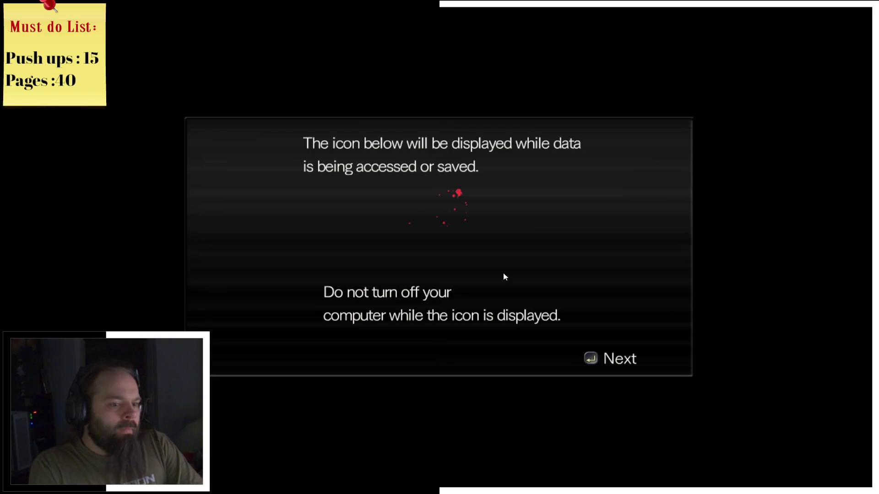
{"action": "left_click", "coordinate": [587, 352]}
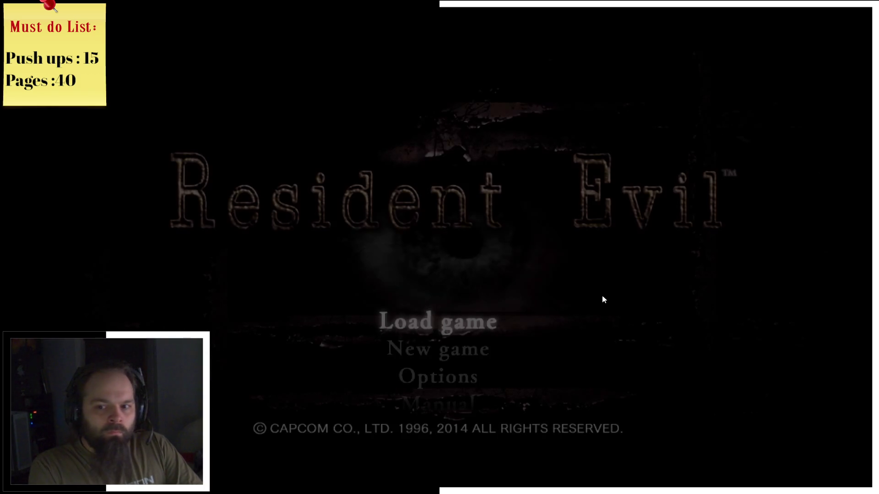
{"action": "left_click", "coordinate": [466, 327]}
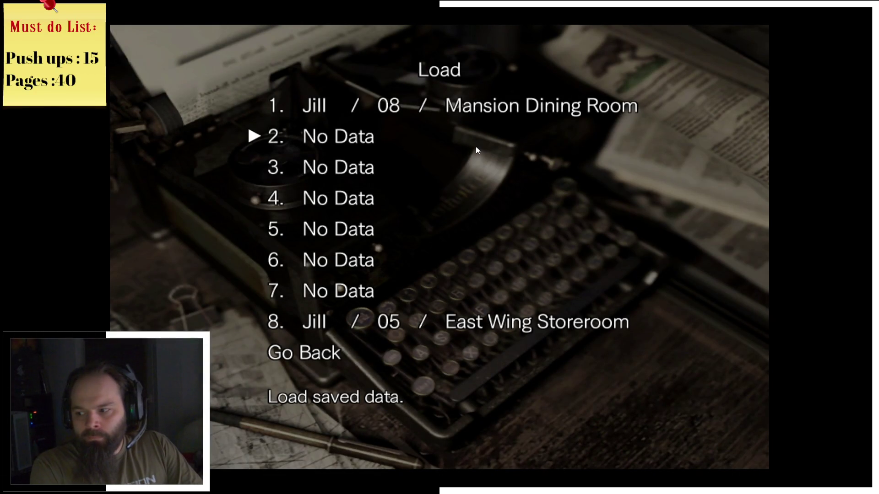
{"action": "left_click", "coordinate": [434, 105]}
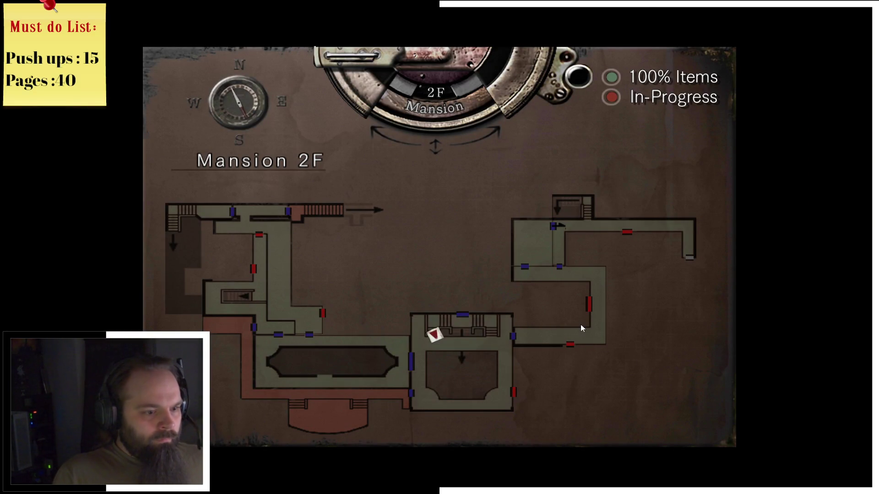
{"action": "key", "text": "m"}
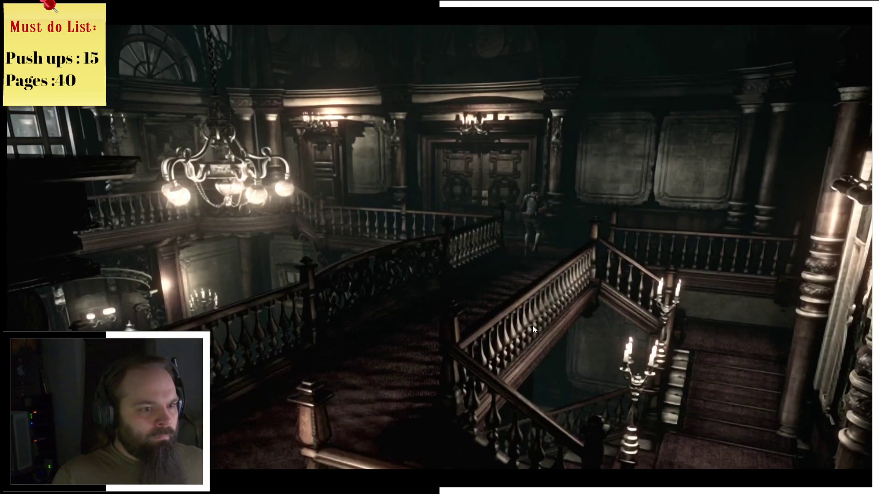
Step: Walk through the upper hall door, check the 2F map, and run along the balcony to the garden
{"action": "key", "text": "Return"}
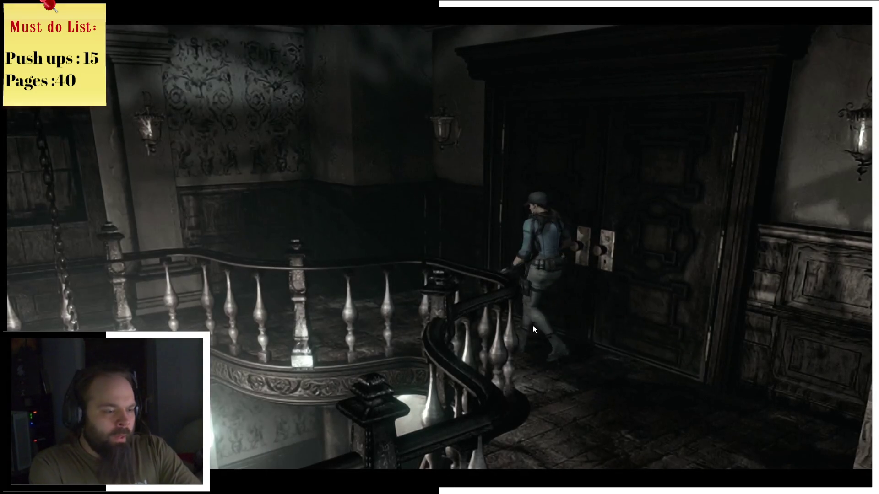
{"action": "key", "text": "m"}
{"action": "key", "text": "m"}
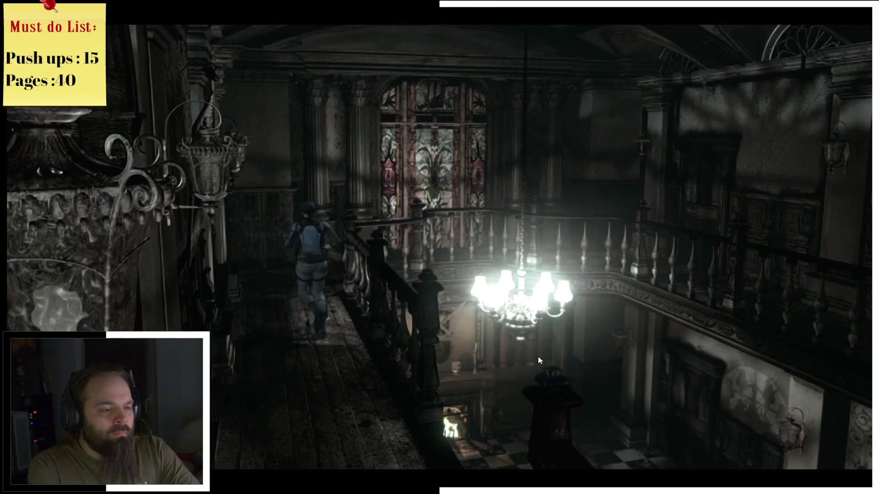
{"action": "key", "text": "m"}
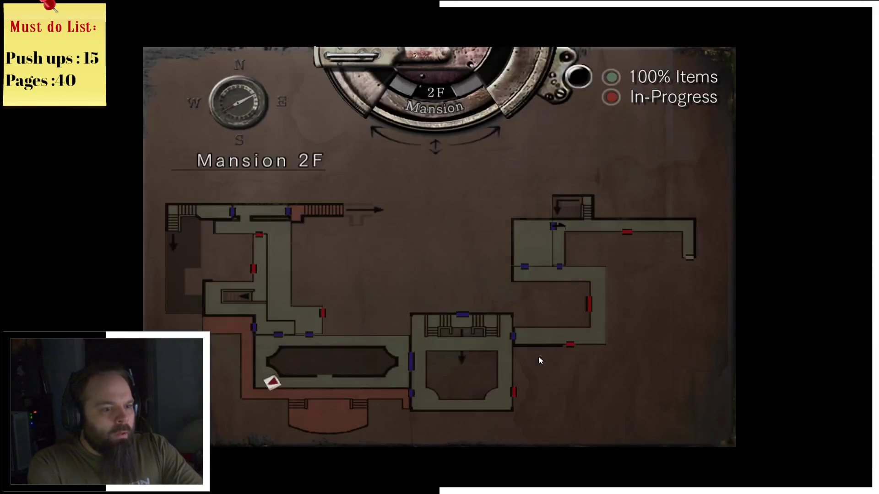
{"action": "key", "text": "m"}
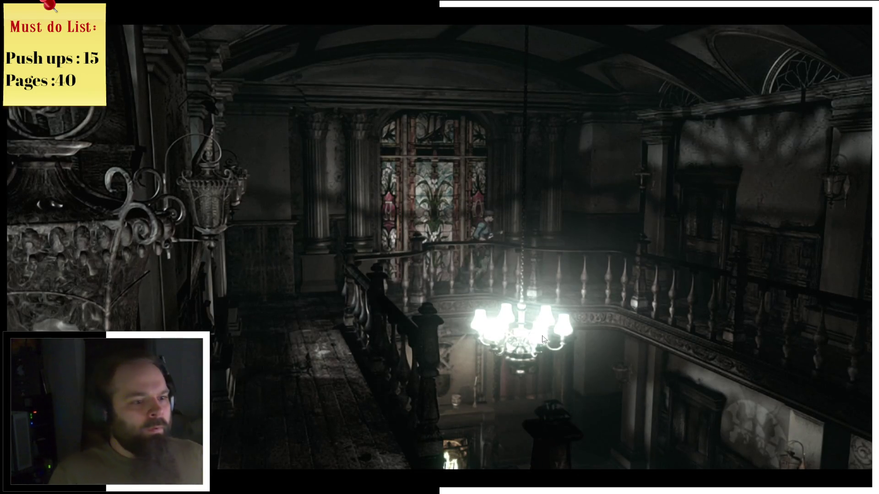
{"action": "key", "text": "space"}
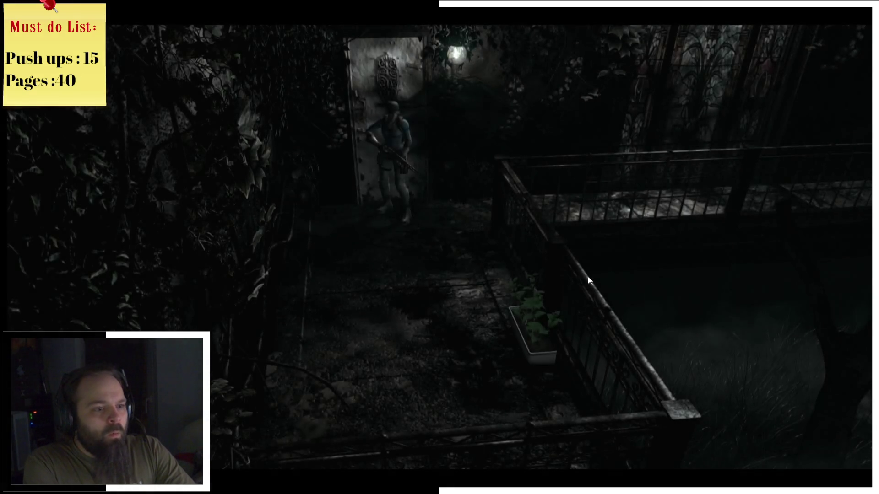
Step: Examine the planter of green herbs and walk away toward the door
{"action": "key", "text": "e"}
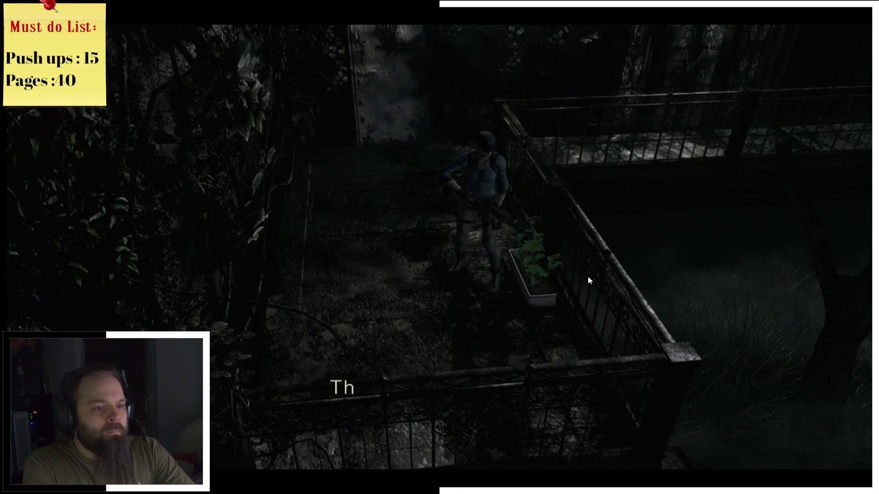
{"action": "key", "text": "e"}
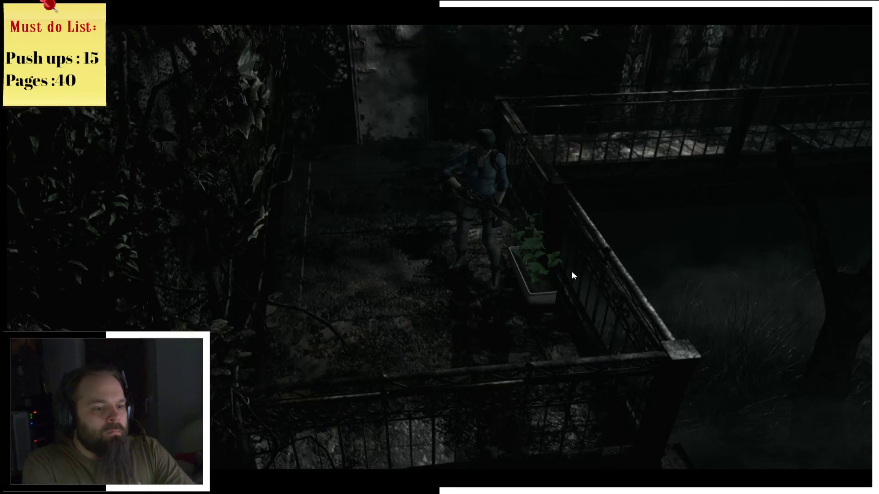
{"action": "key", "text": "w"}
{"action": "key", "text": "w"}
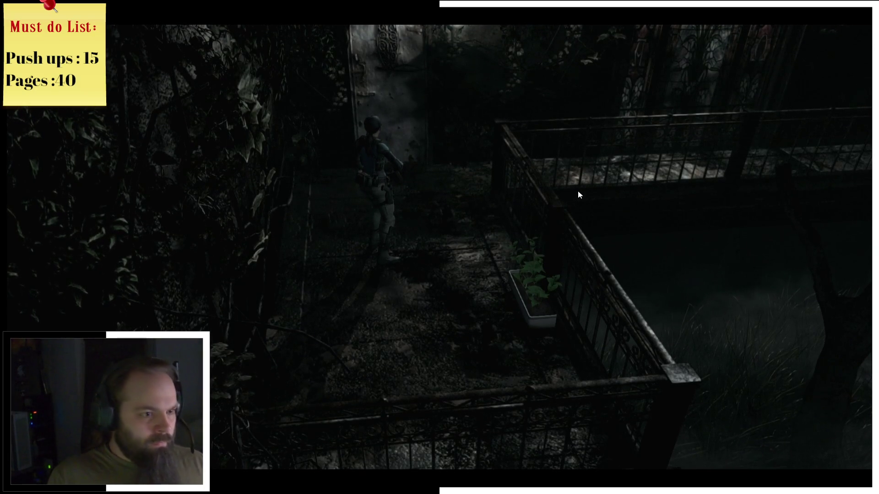
Step: Use the Dog Whistle from the inventory and kill the dogs it summons with the shotgun
{"action": "key", "text": "m"}
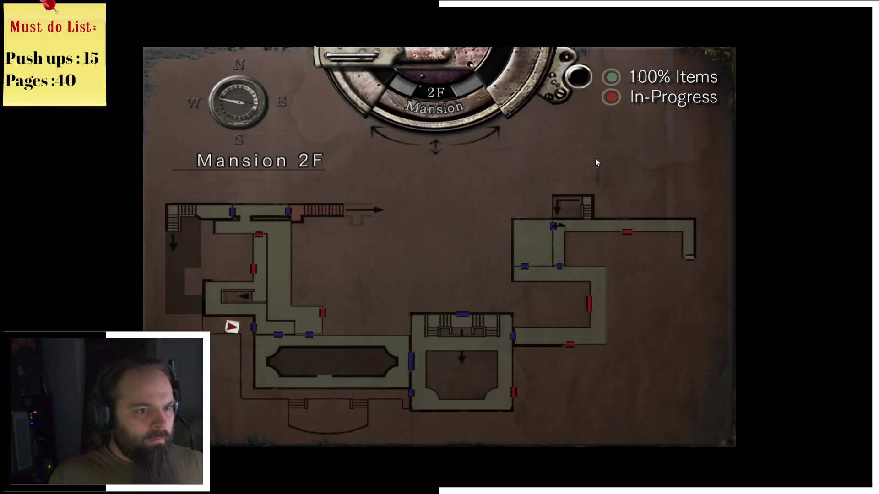
{"action": "key", "text": "m"}
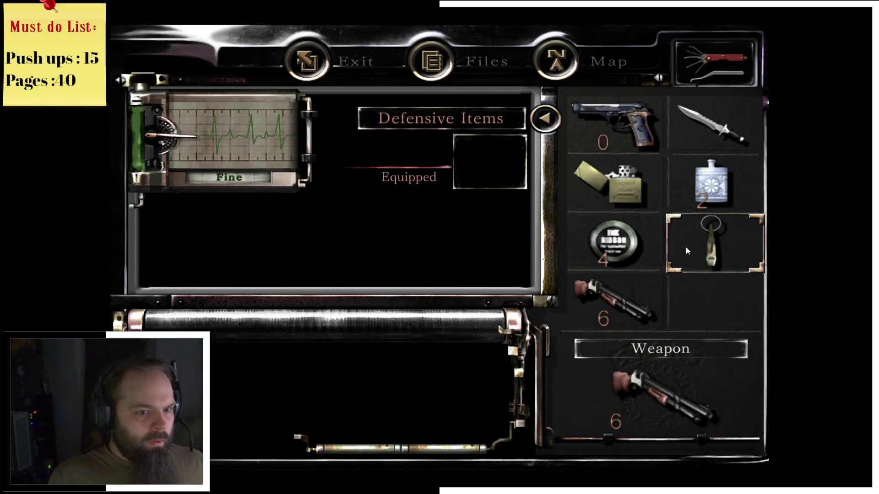
{"action": "left_click", "coordinate": [686, 247]}
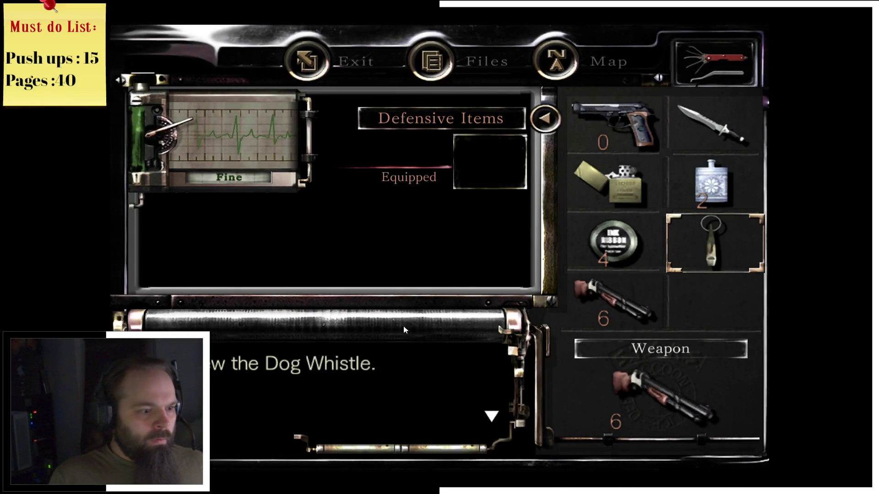
{"action": "left_click", "coordinate": [403, 329]}
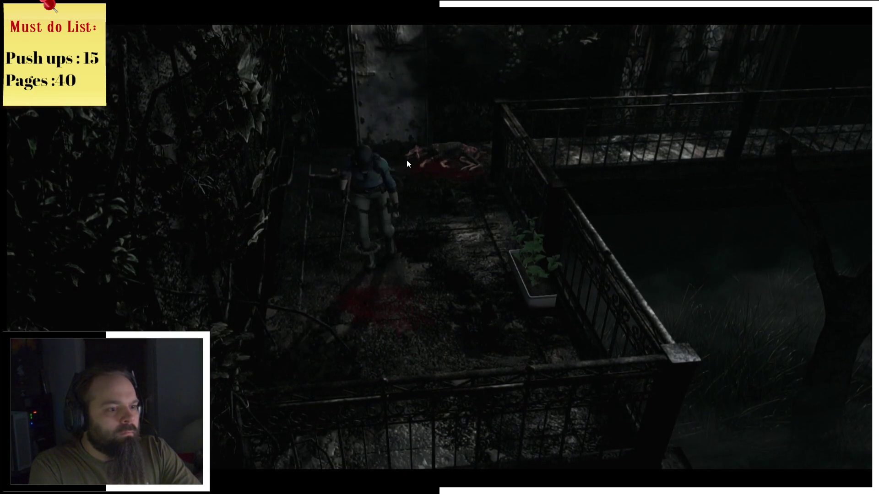
{"action": "key", "text": "Tab"}
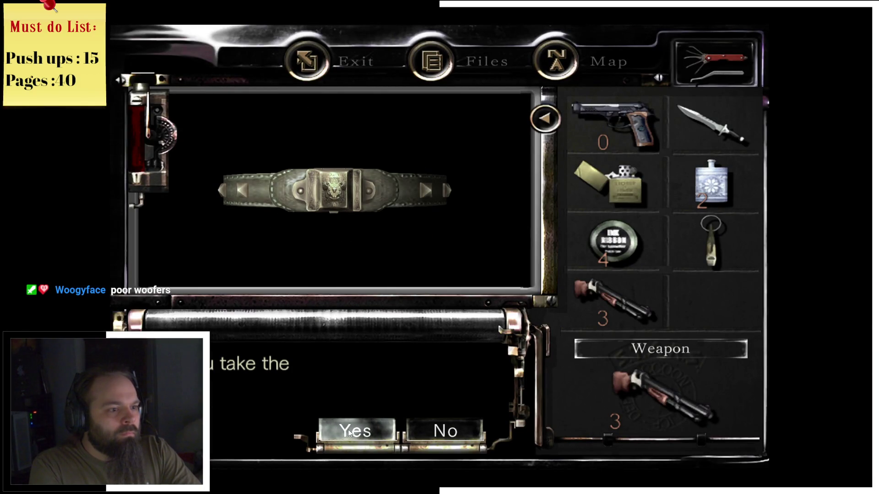
Step: Take the dog's collar and use the green herbs to treat Jill's wounds
{"action": "left_click", "coordinate": [345, 439]}
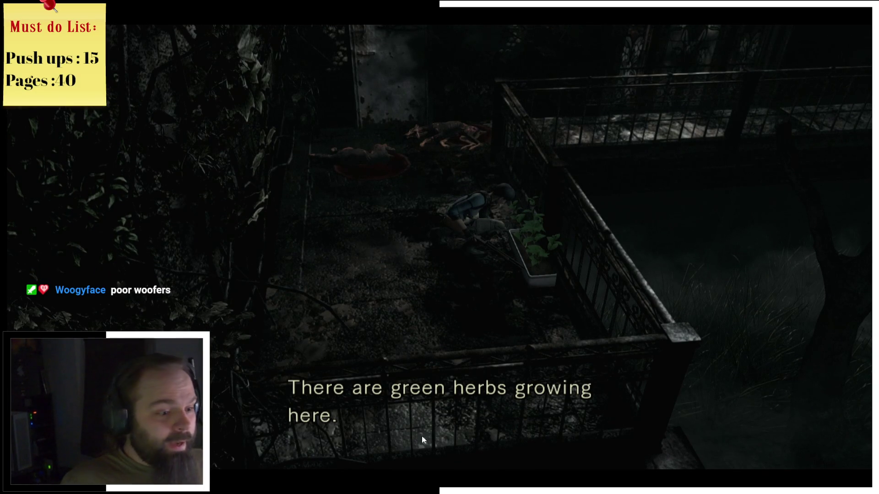
{"action": "left_click", "coordinate": [446, 396]}
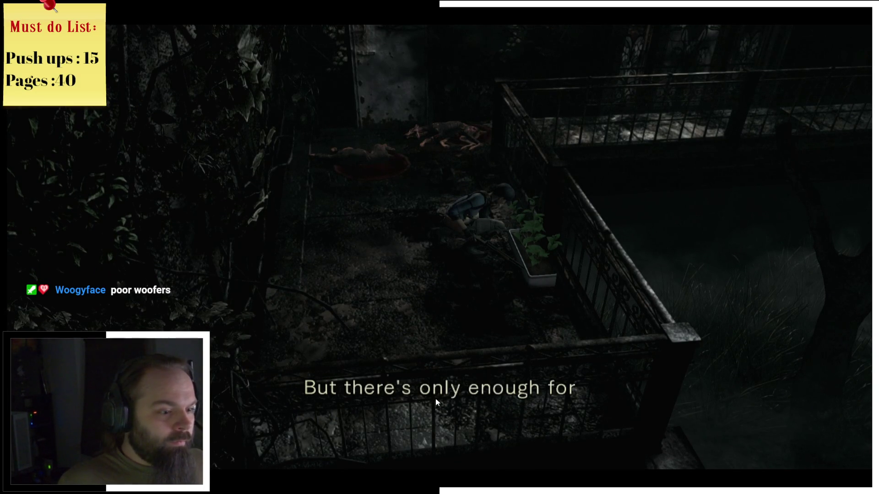
{"action": "left_click", "coordinate": [510, 393]}
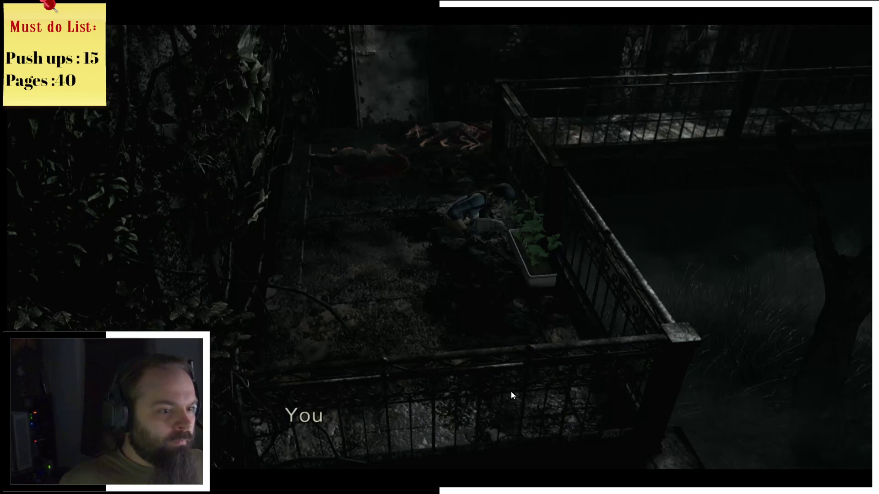
{"action": "left_click", "coordinate": [513, 391]}
{"action": "key", "text": "w"}
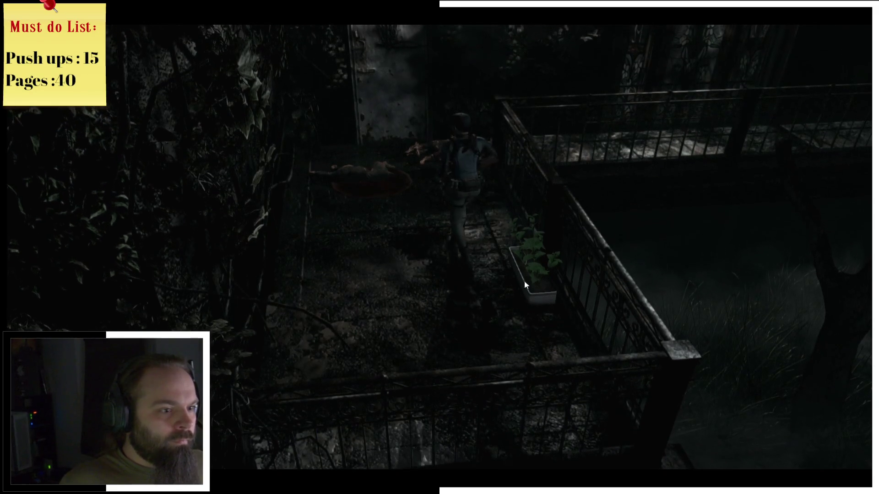
{"action": "key", "text": "w"}
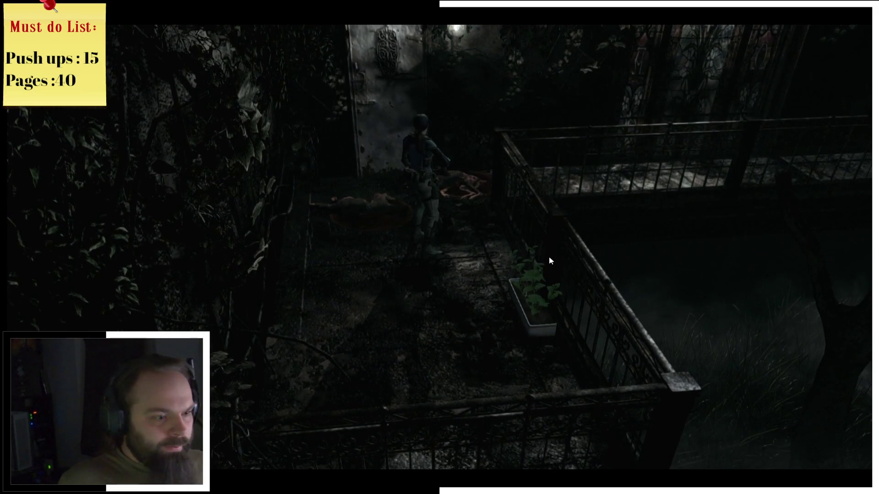
Step: Examine the collar to reveal the key, and decline discarding the Dog Whistle
{"action": "key", "text": "Tab"}
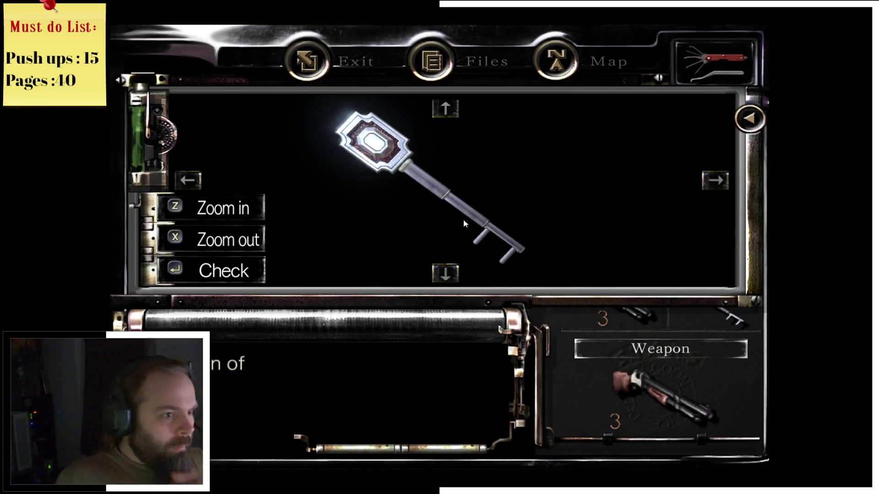
{"action": "key", "text": "Return"}
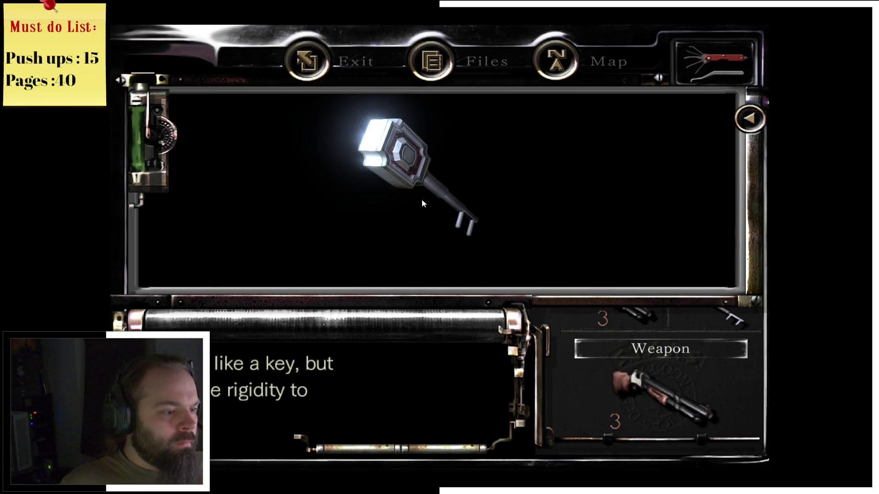
{"action": "key", "text": "Escape"}
{"action": "key", "text": "Escape"}
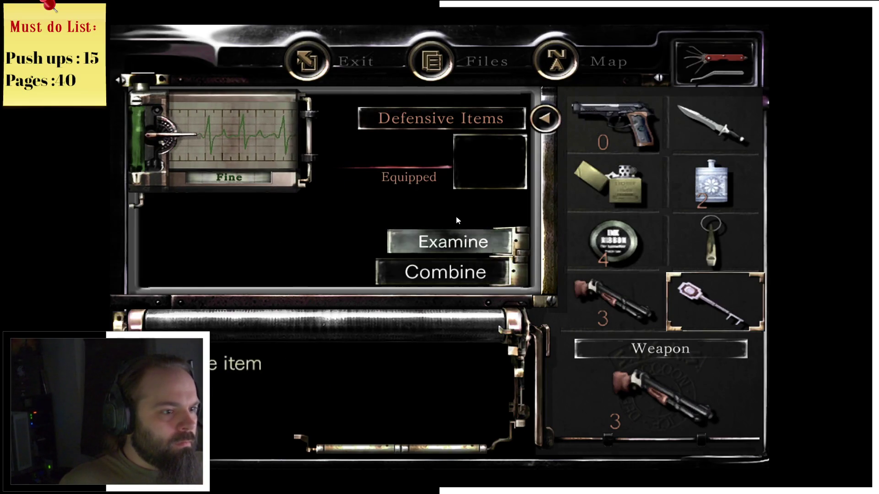
{"action": "key", "text": "Escape"}
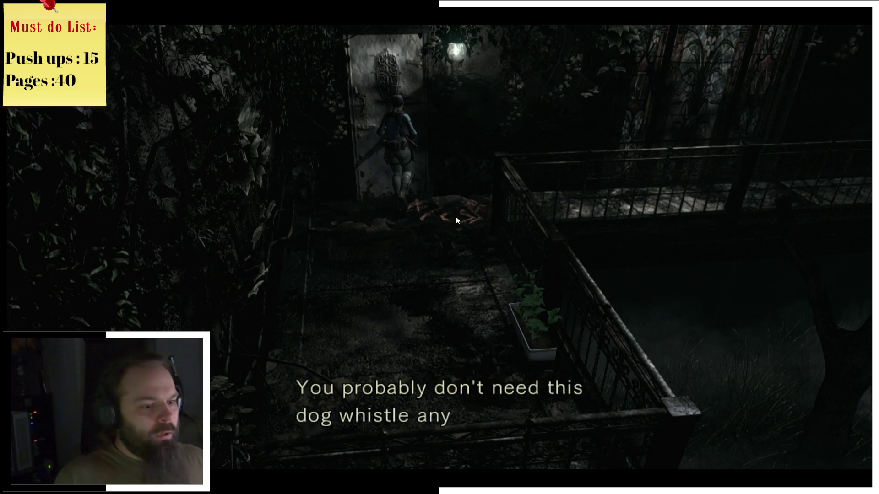
{"action": "key", "text": "Return"}
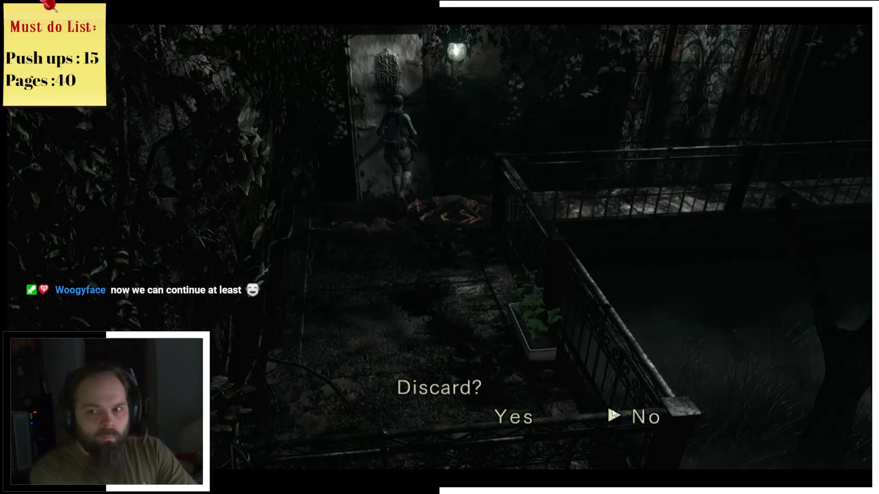
{"action": "left_click", "coordinate": [612, 414]}
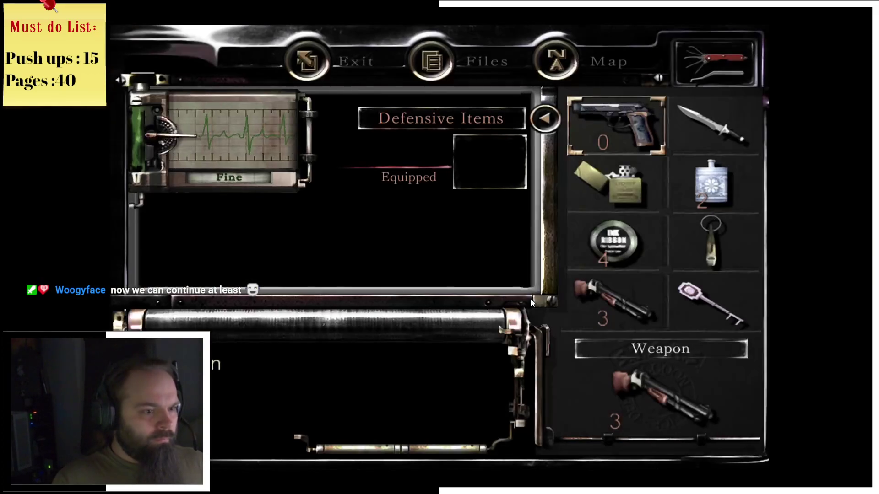
{"action": "key", "text": "Escape"}
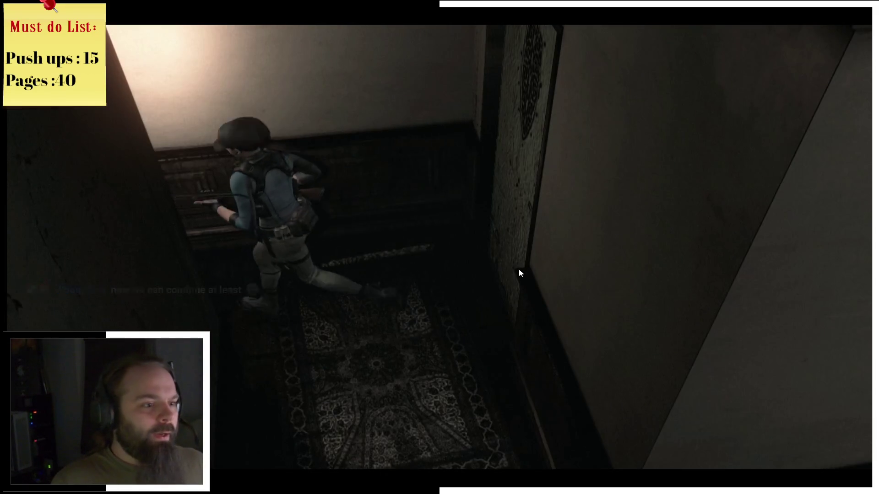
Step: Check the 2F map, go through the hallway door, and find the next door locked from the other side
{"action": "key", "text": "m"}
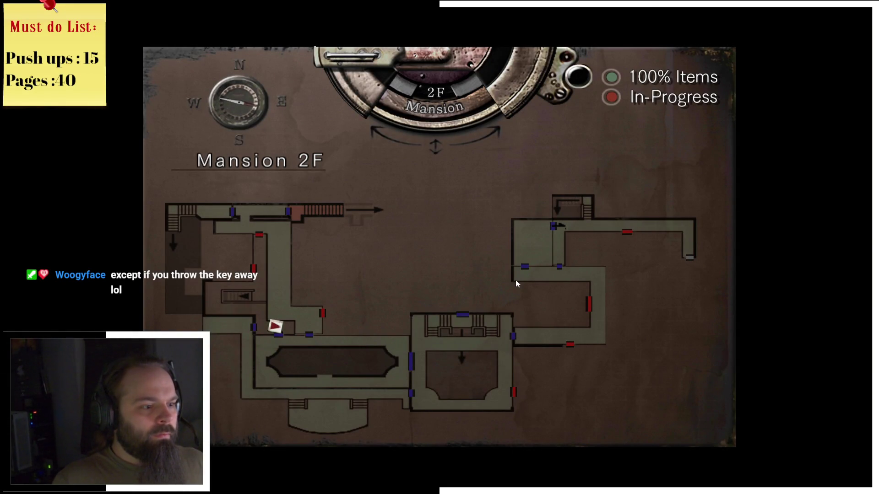
{"action": "key", "text": "Escape"}
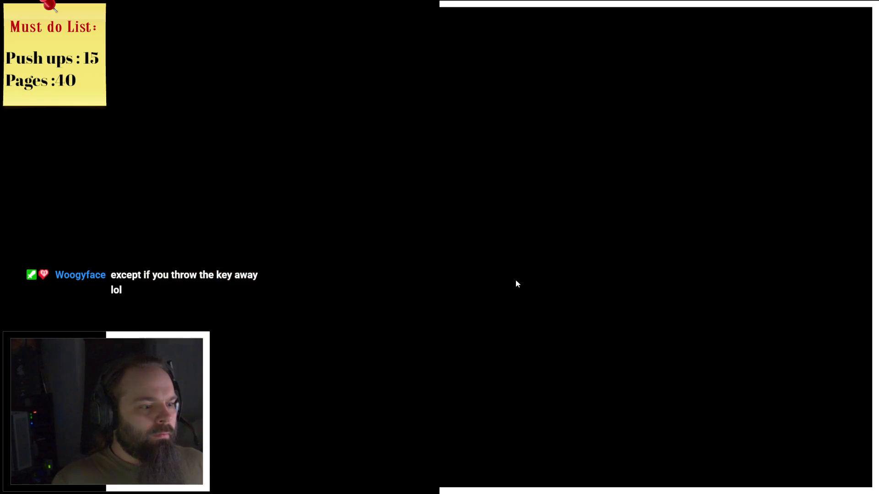
{"action": "key", "text": "e"}
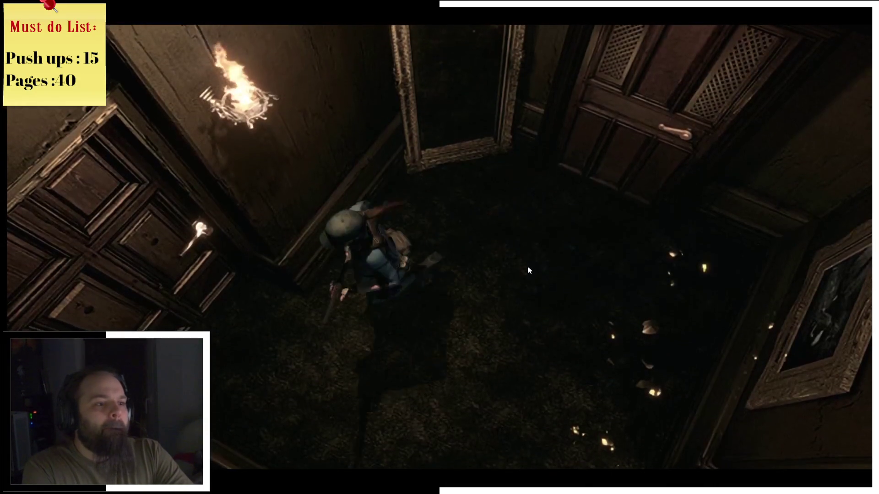
{"action": "key", "text": "m"}
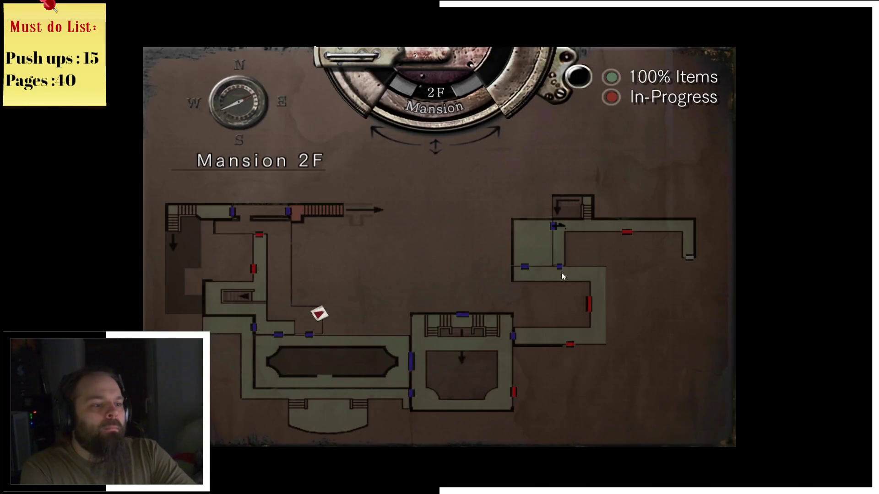
{"action": "key", "text": "m"}
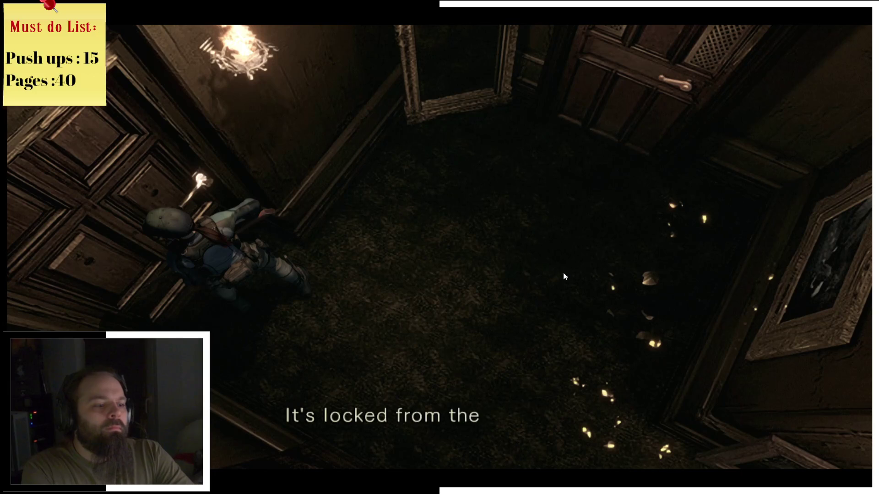
{"action": "key", "text": "Return"}
{"action": "key", "text": "Down"}
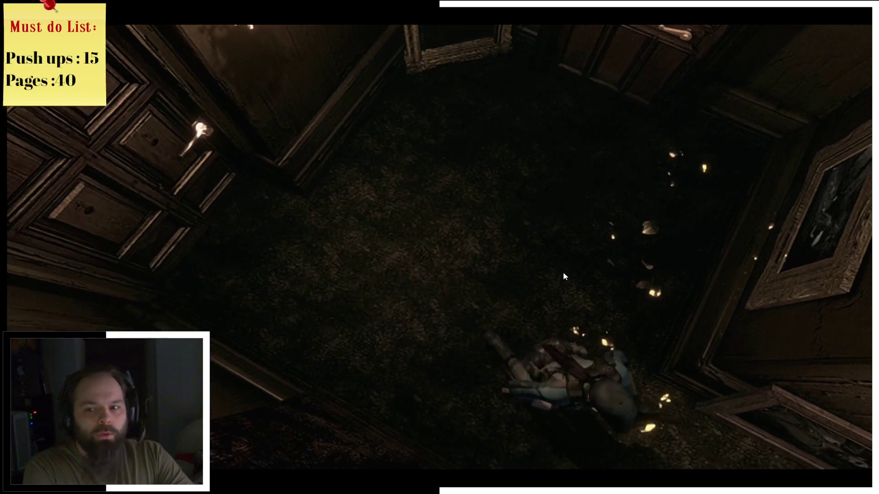
Step: Run down the sword-lined corridor, pass a locked side door, and open the double door
{"action": "key", "text": "Up"}
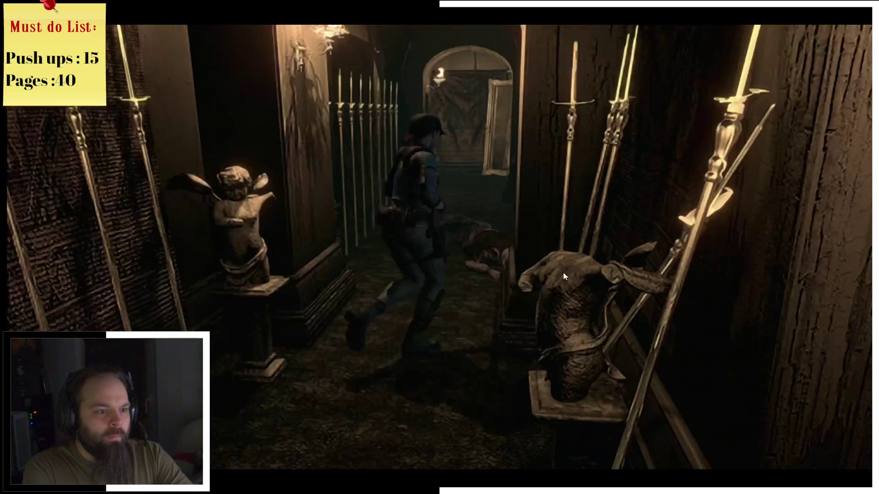
{"action": "key", "text": "Up"}
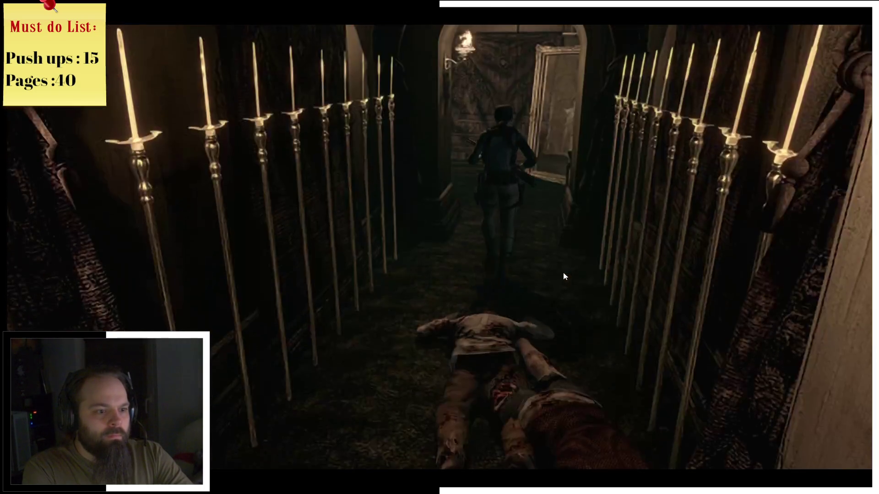
{"action": "key", "text": "Up"}
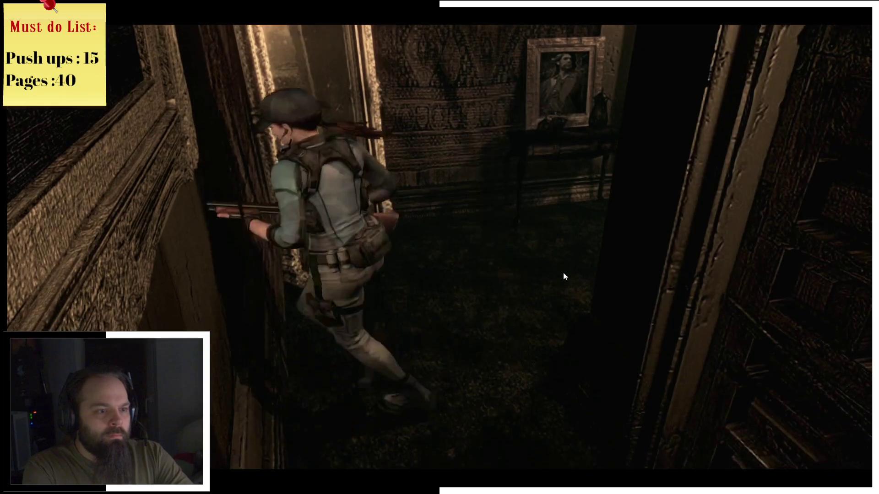
{"action": "key", "text": "Up"}
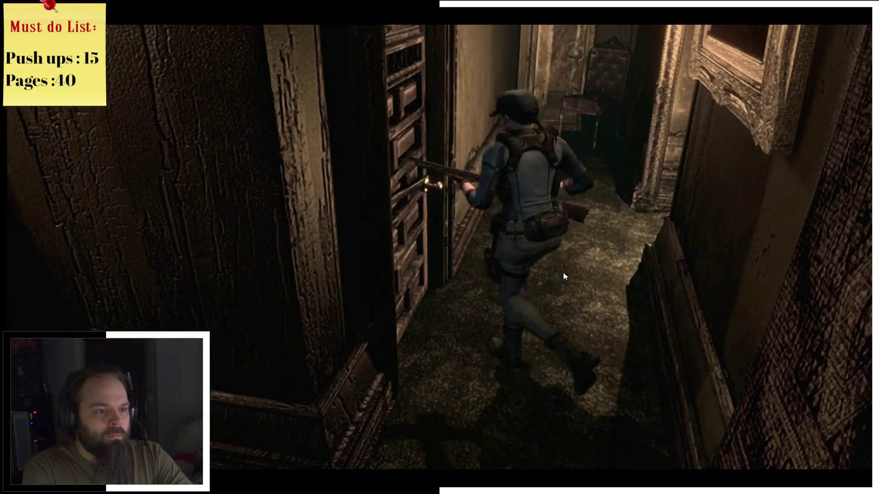
{"action": "key", "text": "Left"}
{"action": "key", "text": "Return"}
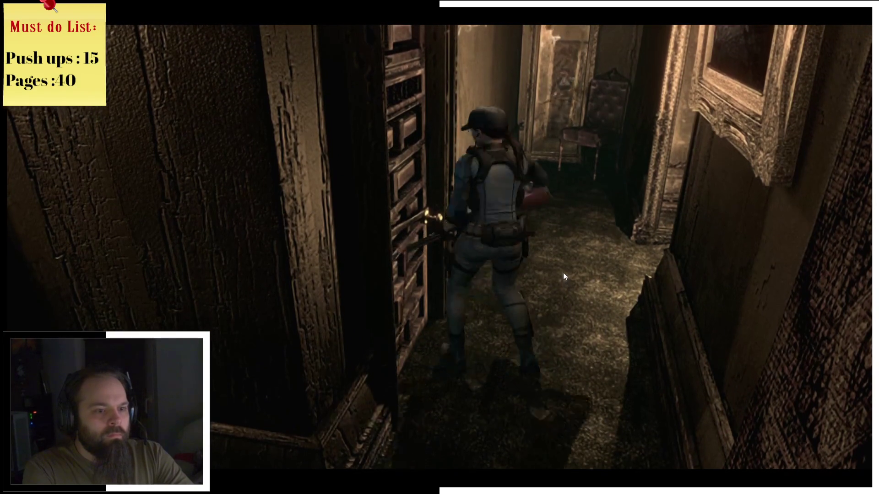
{"action": "key", "text": "Up"}
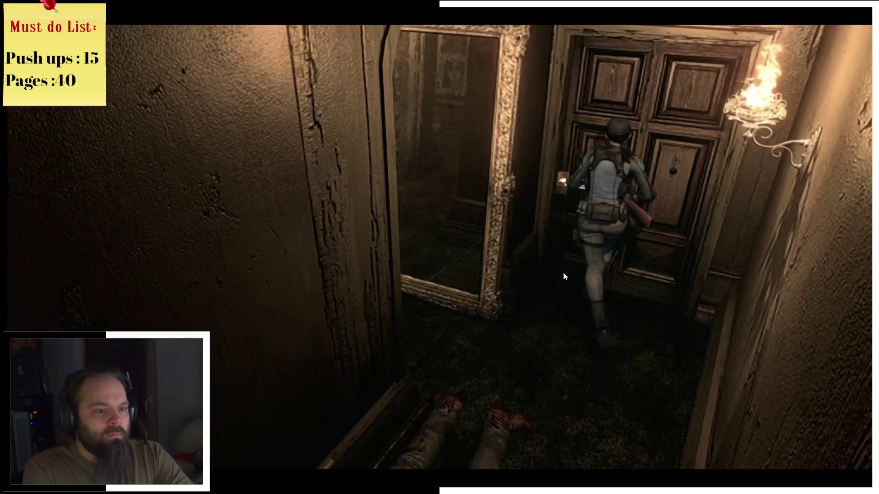
{"action": "key", "text": "Return"}
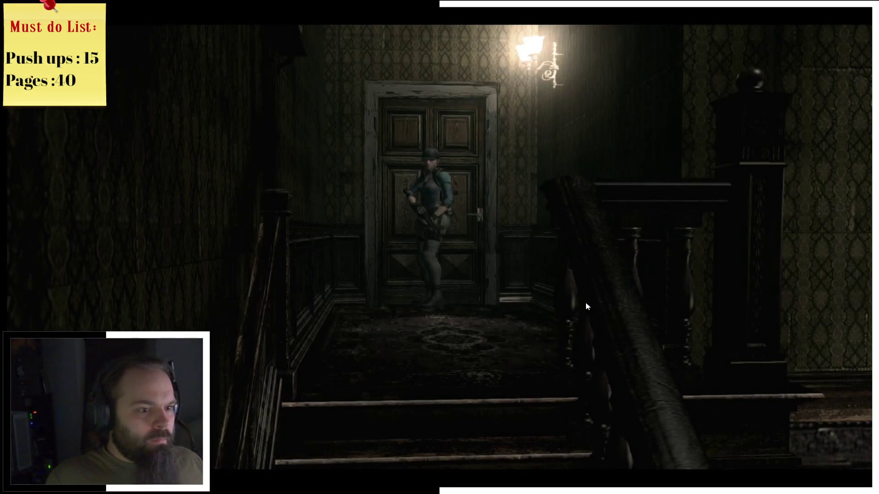
Step: Check the 2F map, then descend the staircase across the birdcage landing into the dark corridor
{"action": "key", "text": "m"}
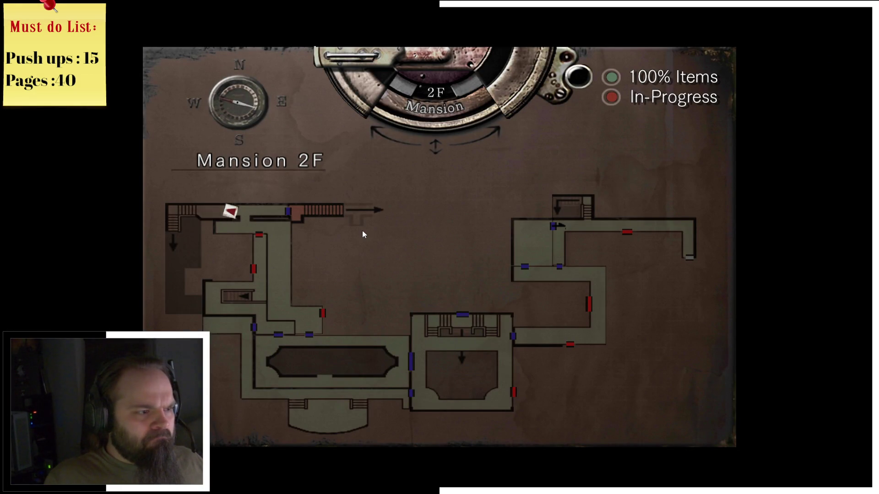
{"action": "key", "text": "m"}
{"action": "key", "text": "Up"}
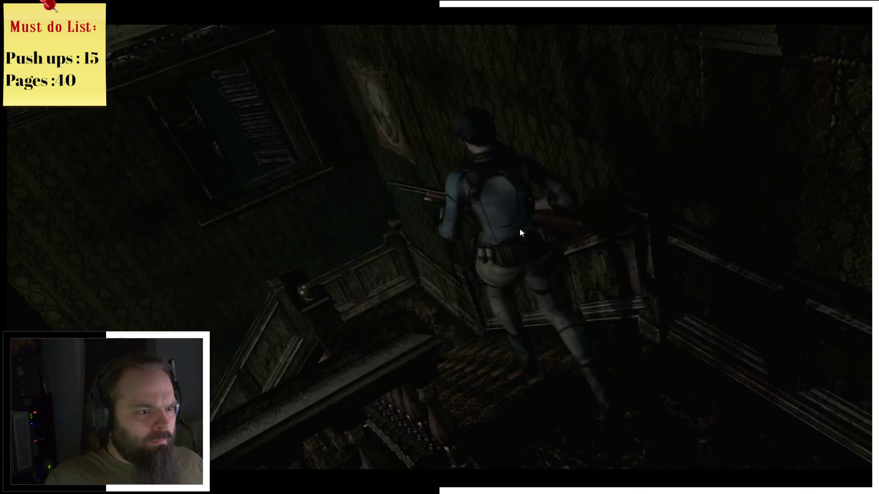
{"action": "key", "text": "Up"}
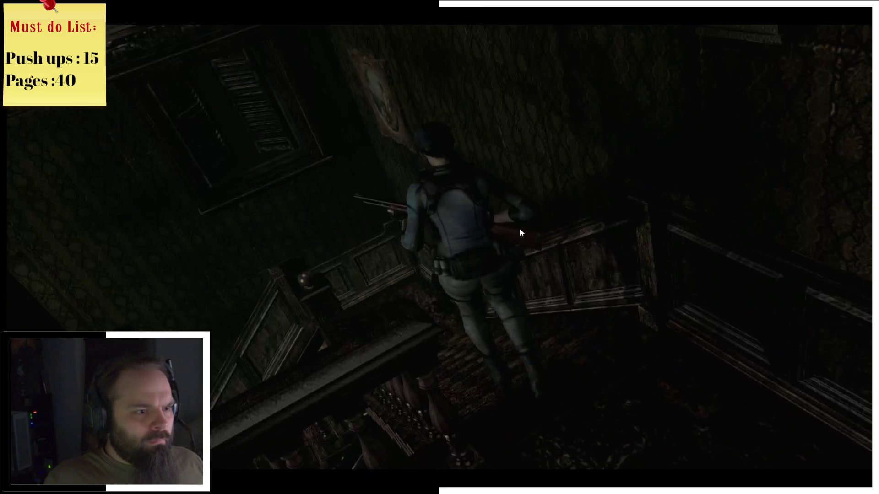
{"action": "key", "text": "Up"}
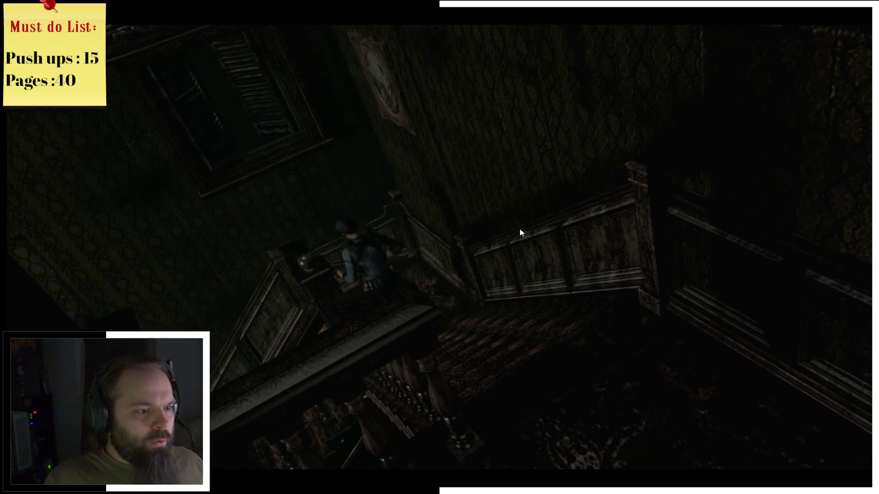
{"action": "key", "text": "Up"}
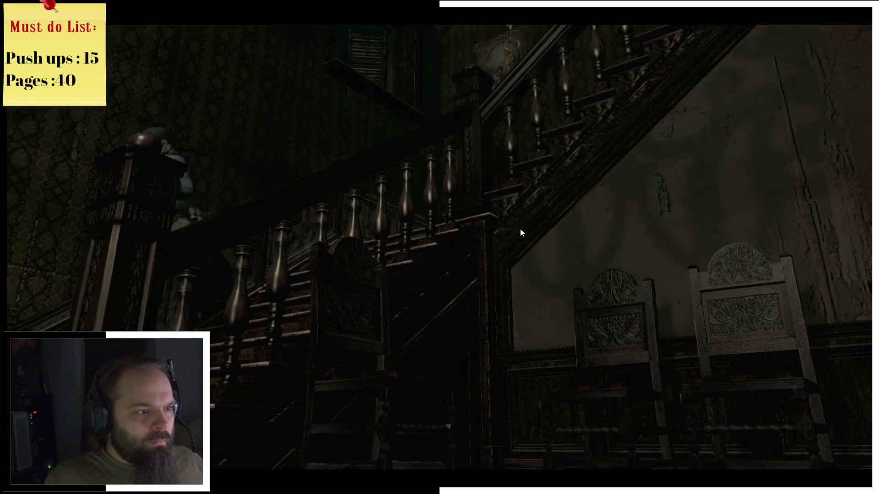
{"action": "key", "text": "Up"}
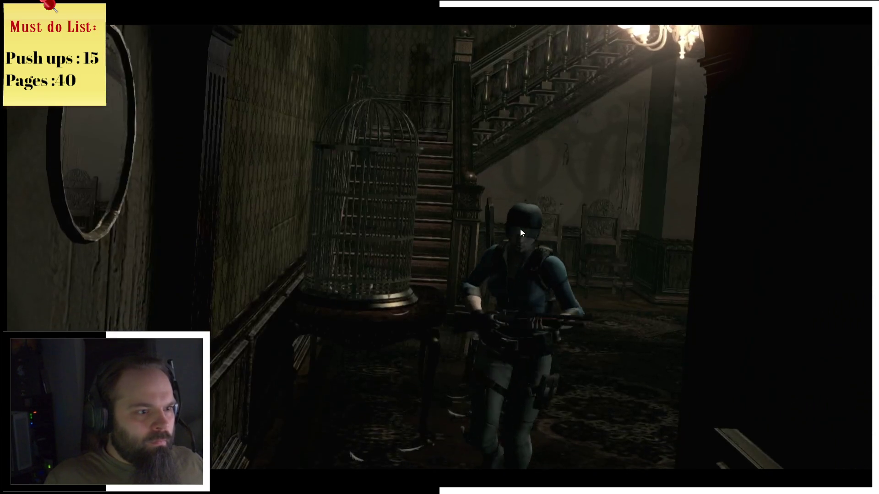
{"action": "key", "text": "Up"}
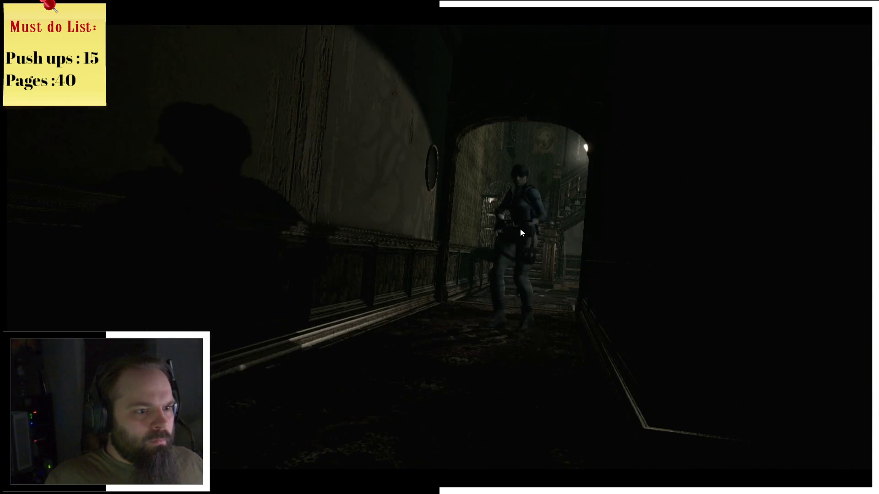
Step: Check the 1F map, go through the door ahead, and check the map again
{"action": "key", "text": "m"}
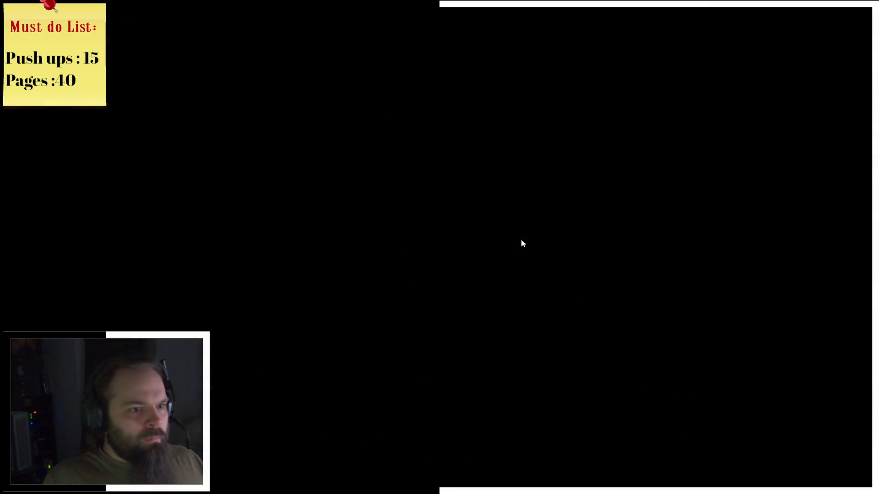
{"action": "key", "text": "Escape"}
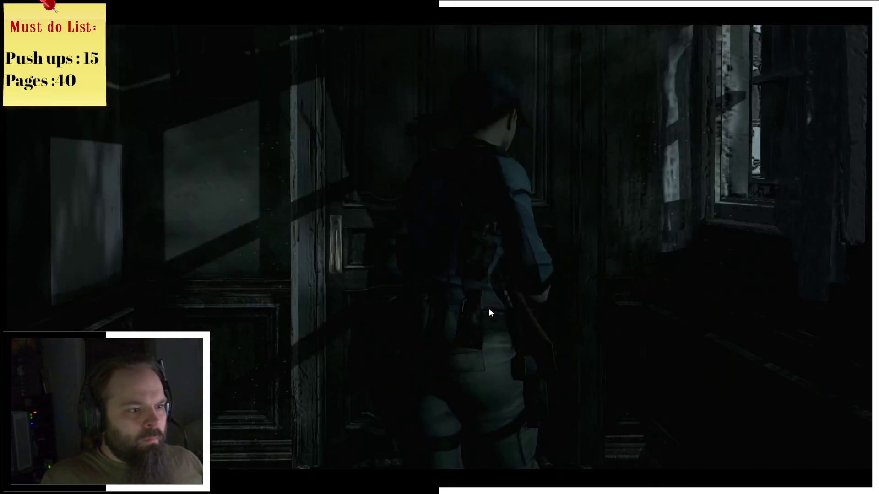
{"action": "key", "text": "Up"}
{"action": "key", "text": "Return"}
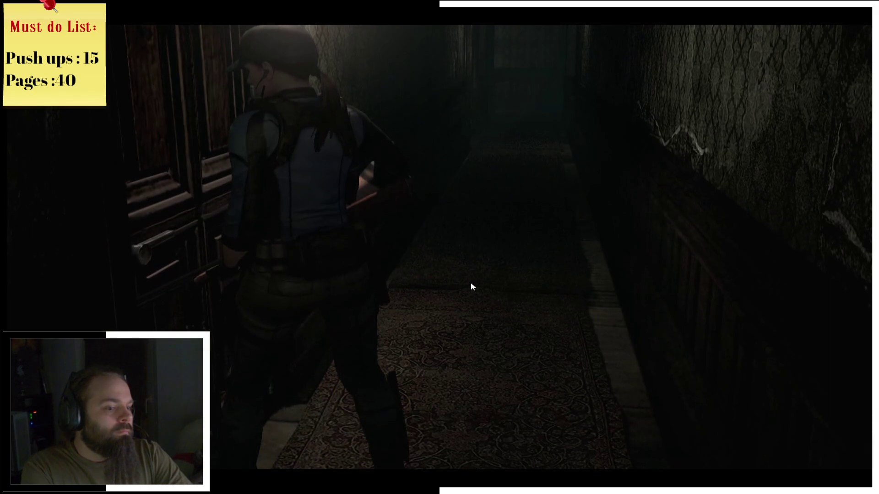
{"action": "key", "text": "m"}
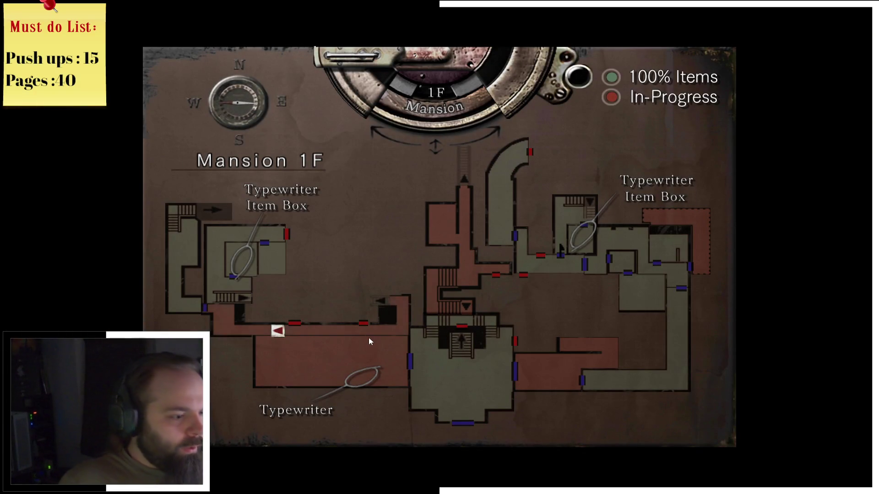
{"action": "key", "text": "m"}
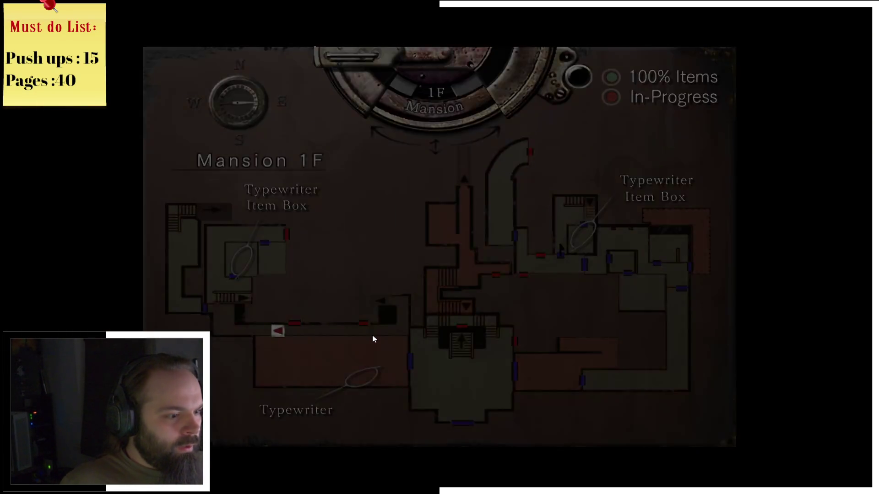
Step: Try the armor-emblem locked door down the hallway, then switch to the inventory
{"action": "key", "text": "w"}
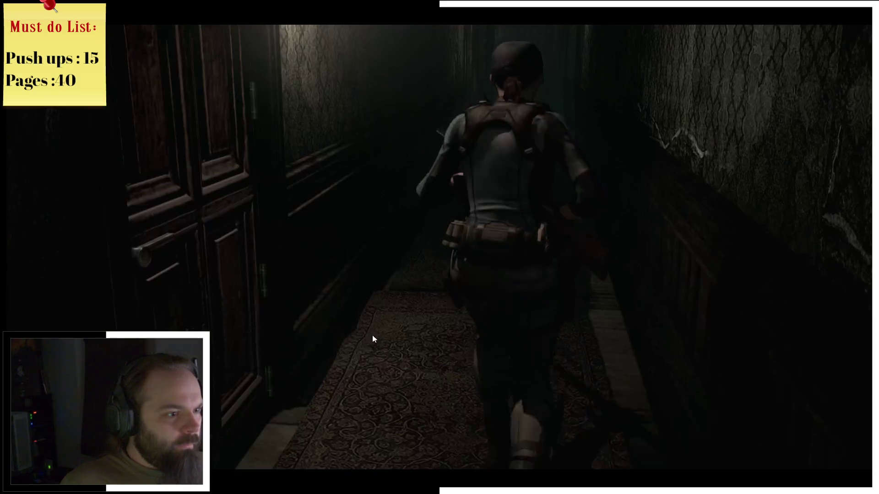
{"action": "key", "text": "w"}
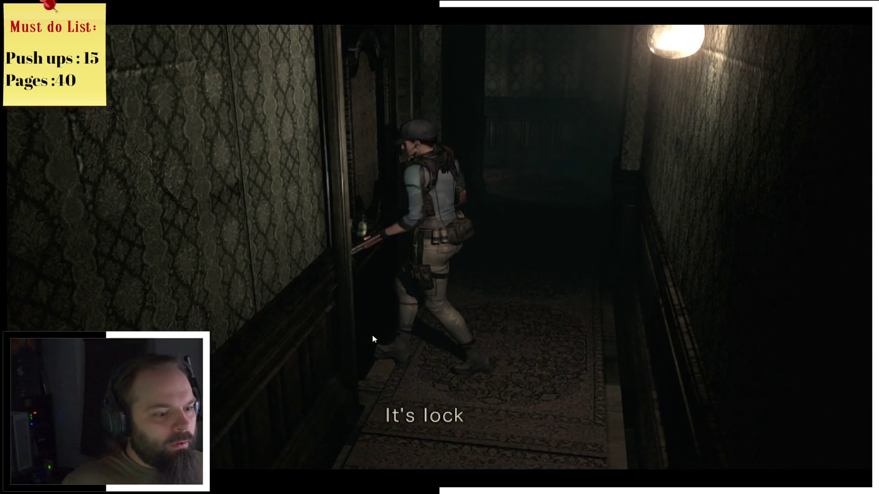
{"action": "key", "text": "e"}
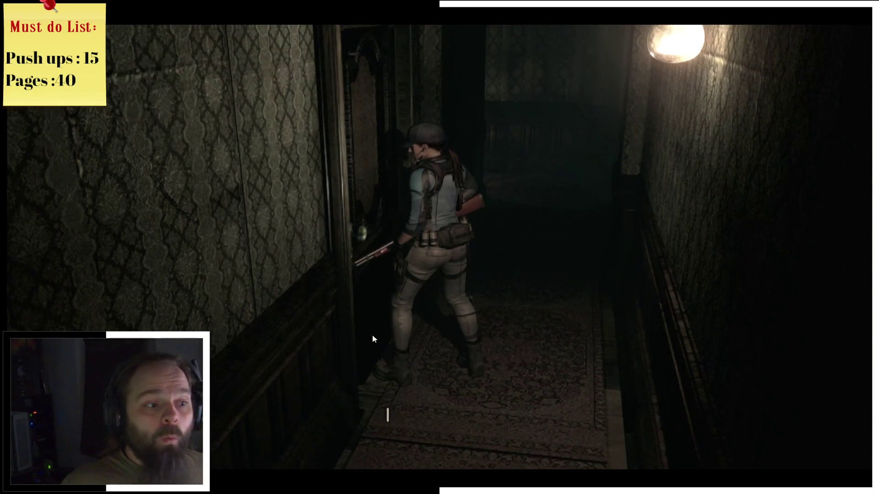
{"action": "key", "text": "e"}
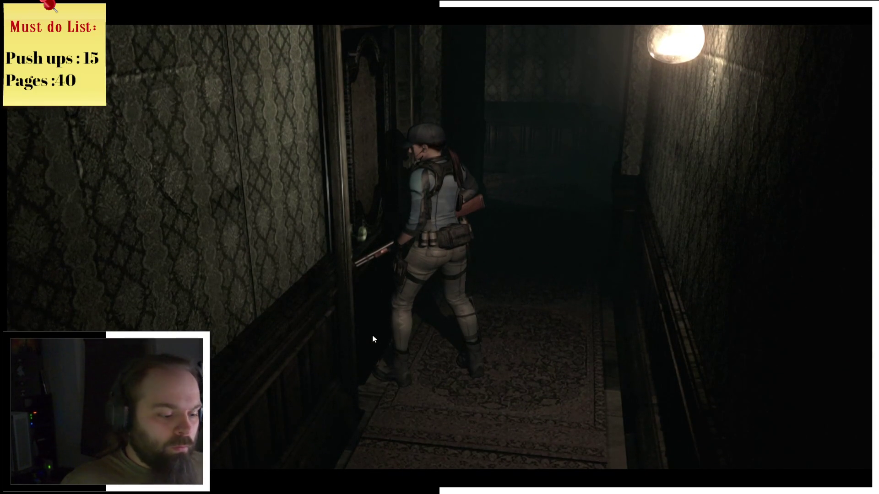
{"action": "key", "text": "m"}
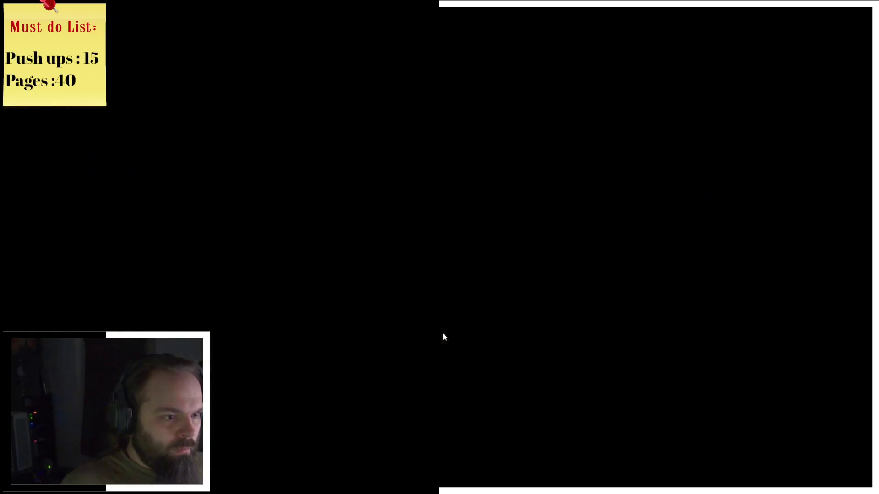
{"action": "key", "text": "Tab"}
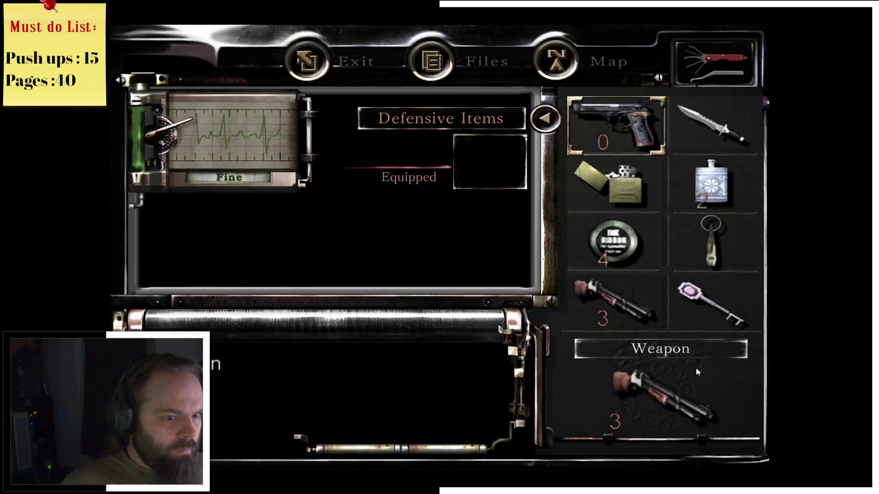
Step: Try using the collar's key at the hallway door
{"action": "left_click", "coordinate": [705, 300]}
{"action": "left_click", "coordinate": [493, 222]}
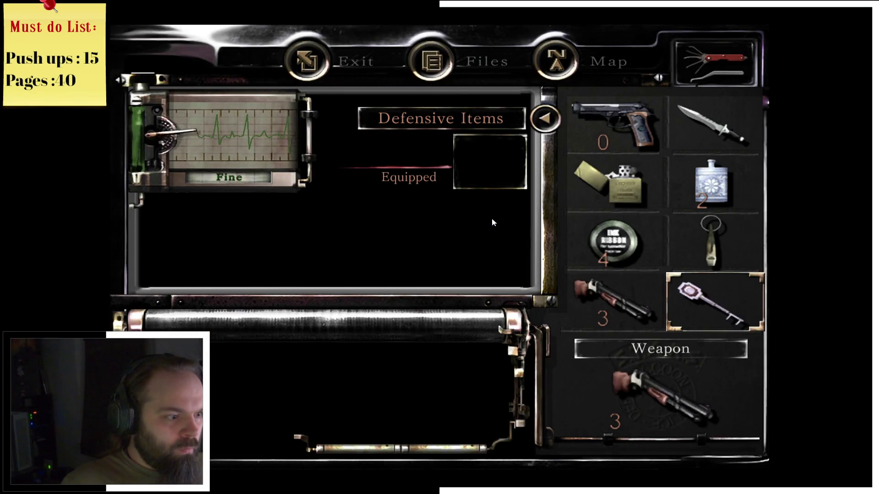
{"action": "left_click", "coordinate": [705, 314]}
{"action": "left_click", "coordinate": [704, 314]}
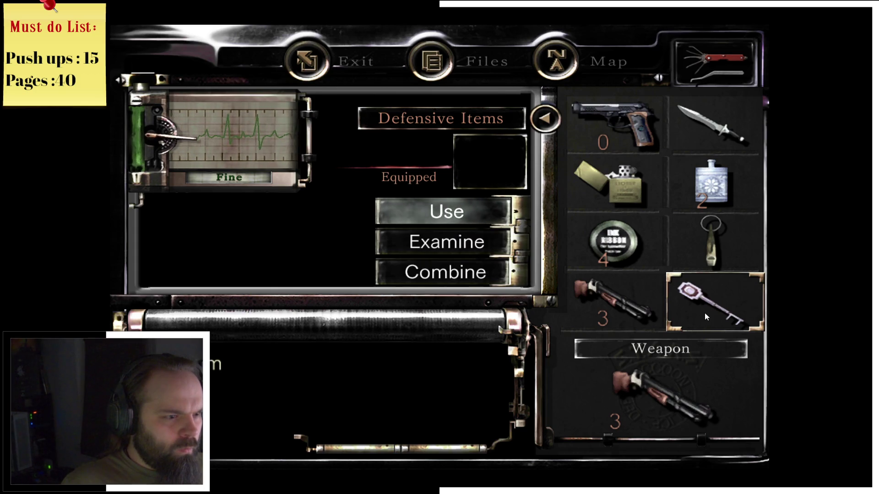
Step: Examine the key up close, rotating it to see its head, then leave the inventory
{"action": "left_click", "coordinate": [492, 248]}
{"action": "mouse_move", "coordinate": [430, 204]}
{"action": "left_mouse_down"}
{"action": "mouse_move", "coordinate": [521, 207]}
{"action": "mouse_move", "coordinate": [561, 219]}
{"action": "mouse_move", "coordinate": [400, 232]}
{"action": "mouse_move", "coordinate": [476, 235]}
{"action": "left_mouse_up"}
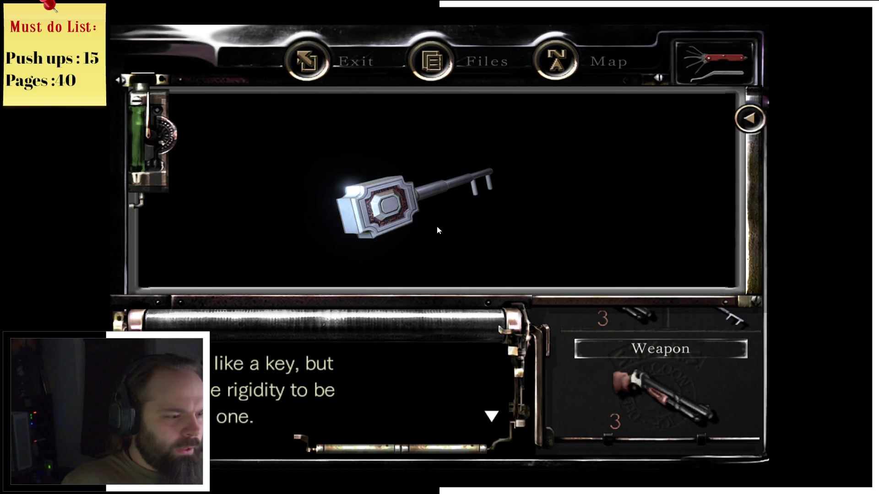
{"action": "left_click_drag", "start_coordinate": [436, 226], "coordinate": [514, 226]}
{"action": "right_click", "coordinate": [515, 226]}
{"action": "right_click", "coordinate": [506, 227]}
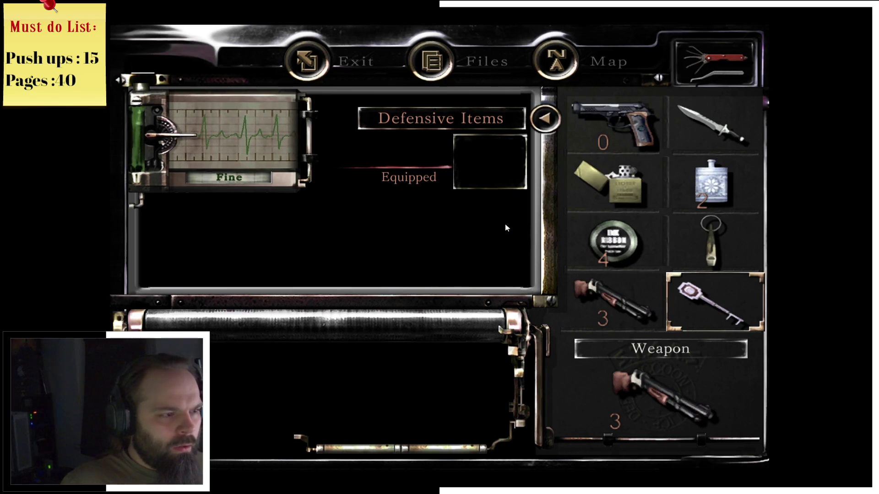
{"action": "right_click", "coordinate": [505, 227]}
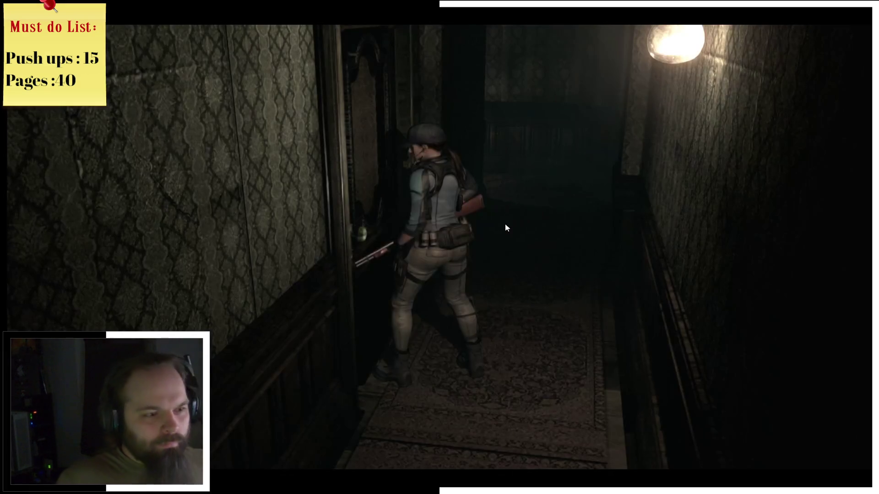
Step: Run along the railing corridor and through the stairwell past the sword-emblem message to the next room
{"action": "key", "text": "w"}
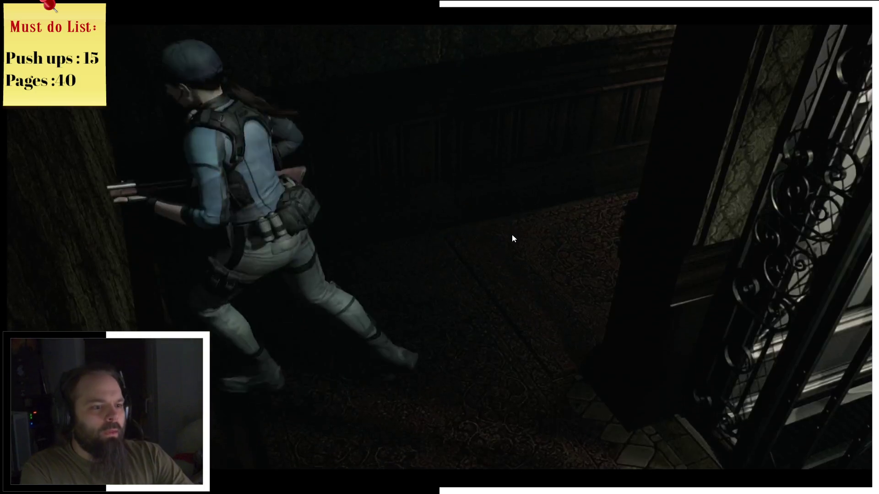
{"action": "key", "text": "w"}
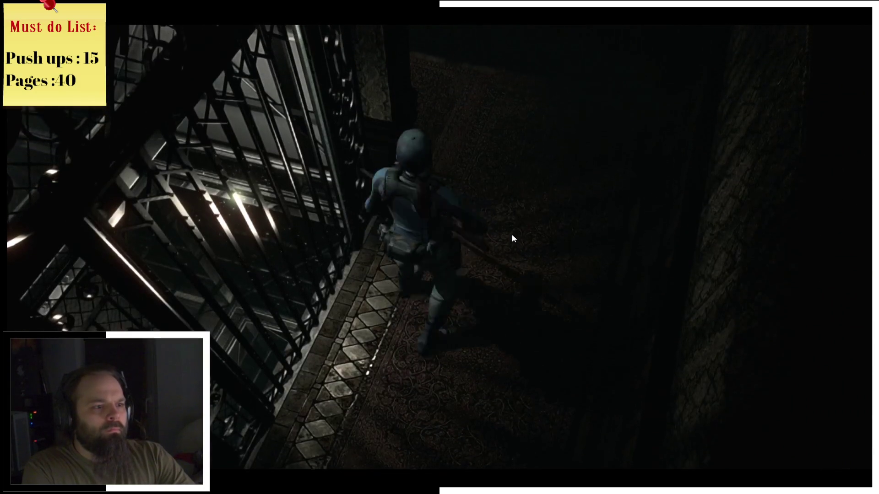
{"action": "key", "text": "w"}
{"action": "key", "text": "w"}
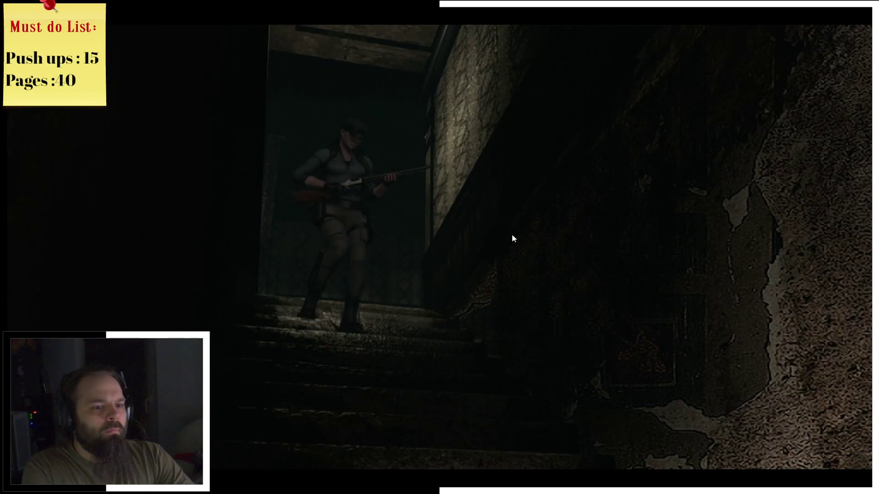
{"action": "key", "text": "w"}
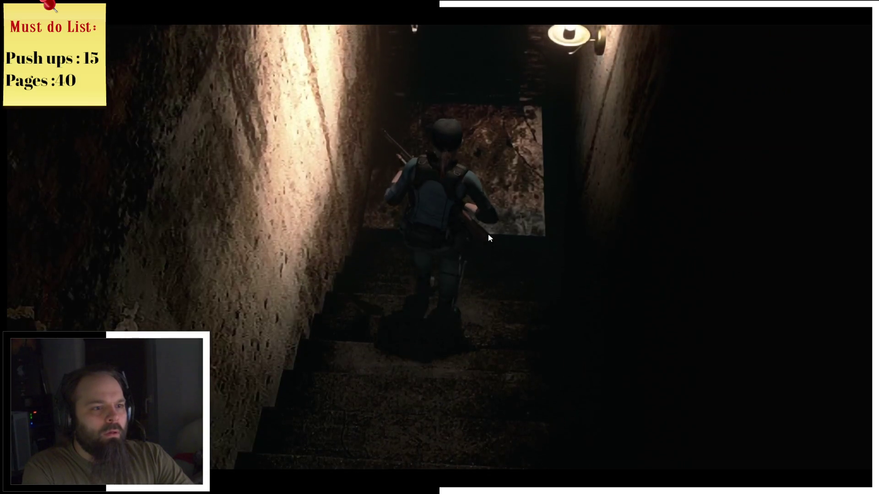
{"action": "key", "text": "w"}
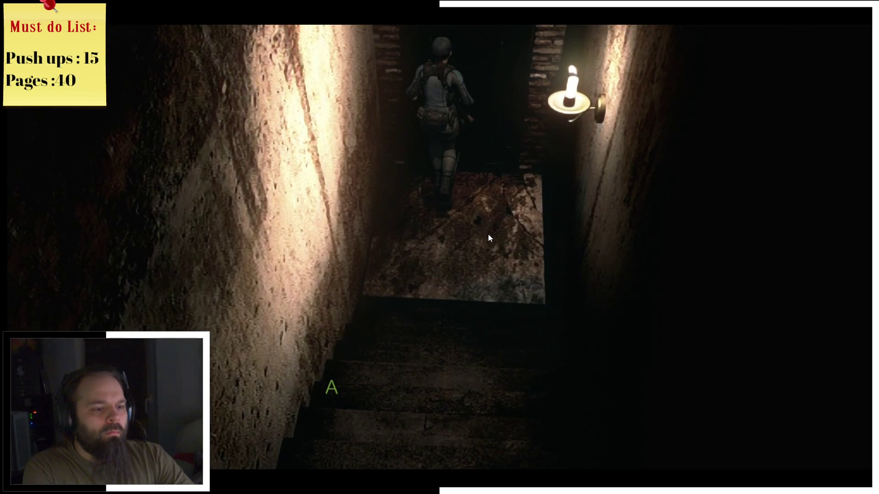
{"action": "key", "text": "Return"}
{"action": "key", "text": "s"}
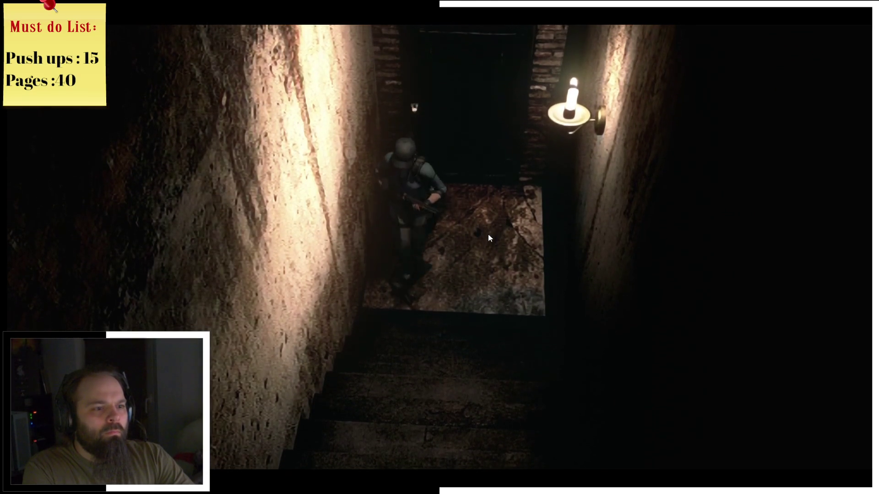
{"action": "key", "text": "w"}
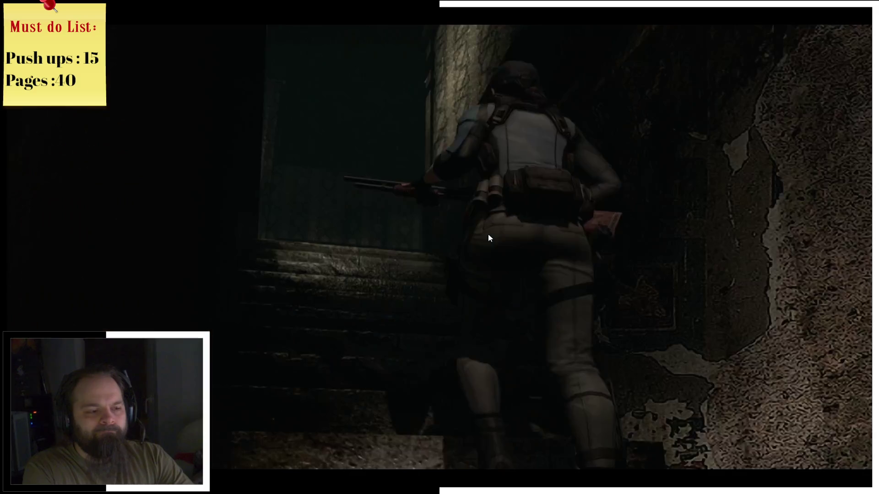
{"action": "key", "text": "w"}
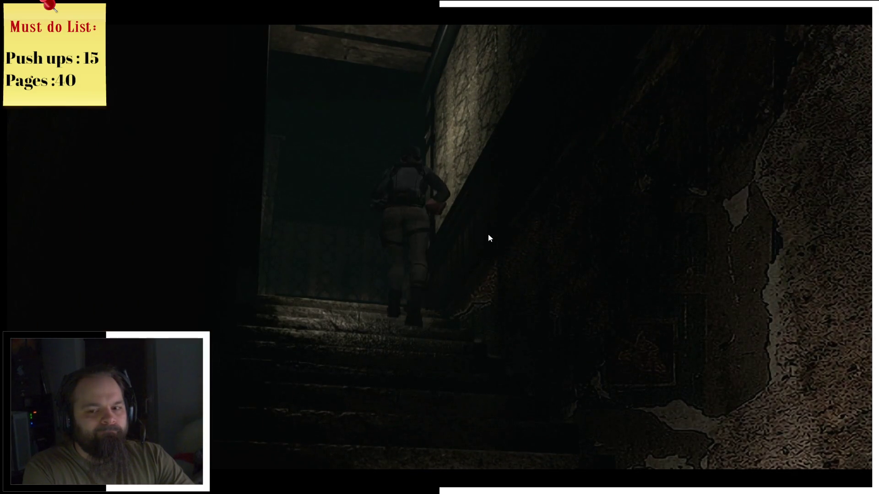
{"action": "key", "text": "w"}
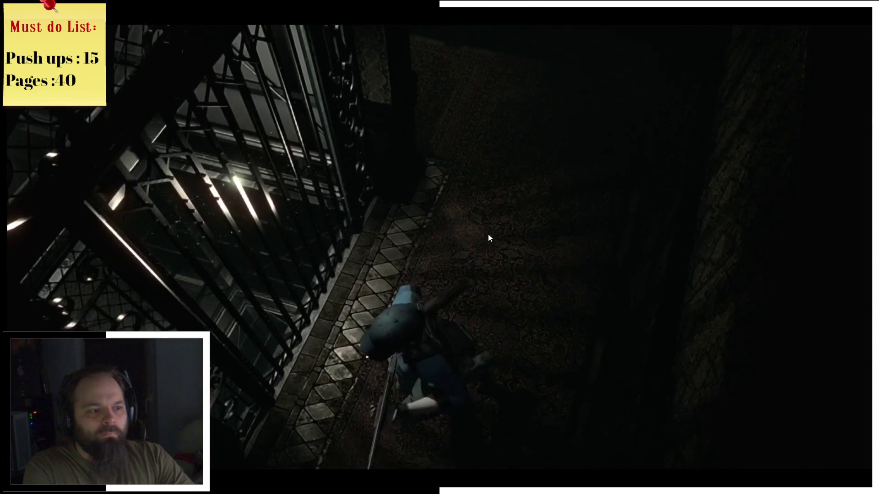
Step: Run down the lamp-lit hallway and dim corridor, go through the door, and open the mansion map
{"action": "key", "text": "w"}
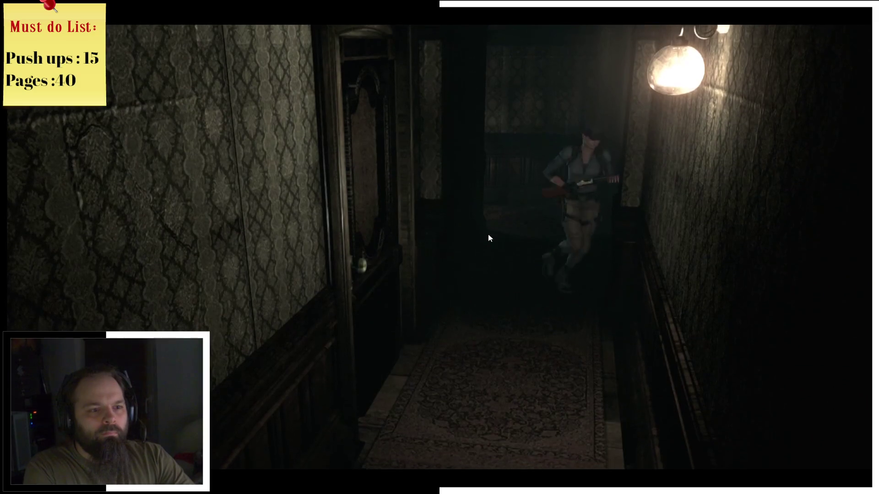
{"action": "key", "text": "w"}
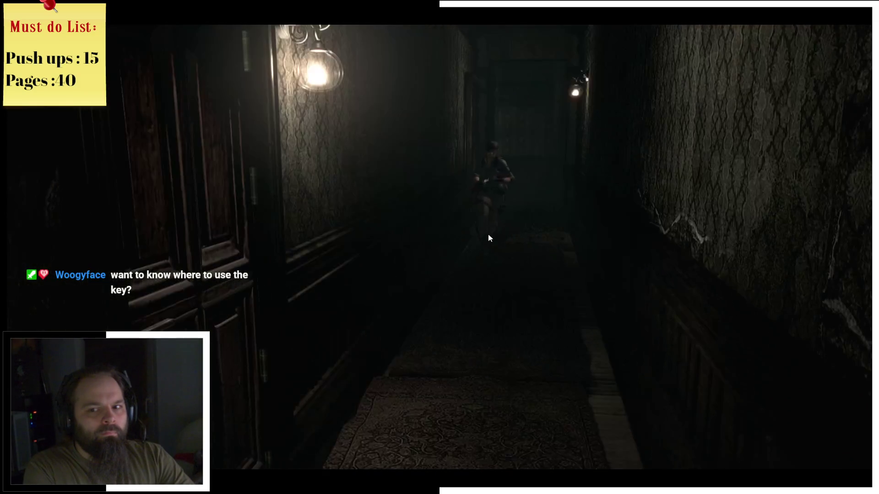
{"action": "key", "text": "w"}
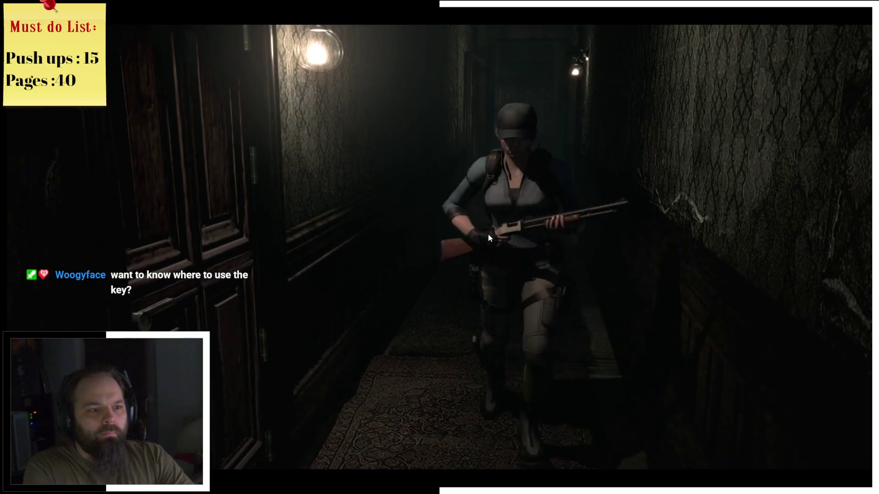
{"action": "key", "text": "w"}
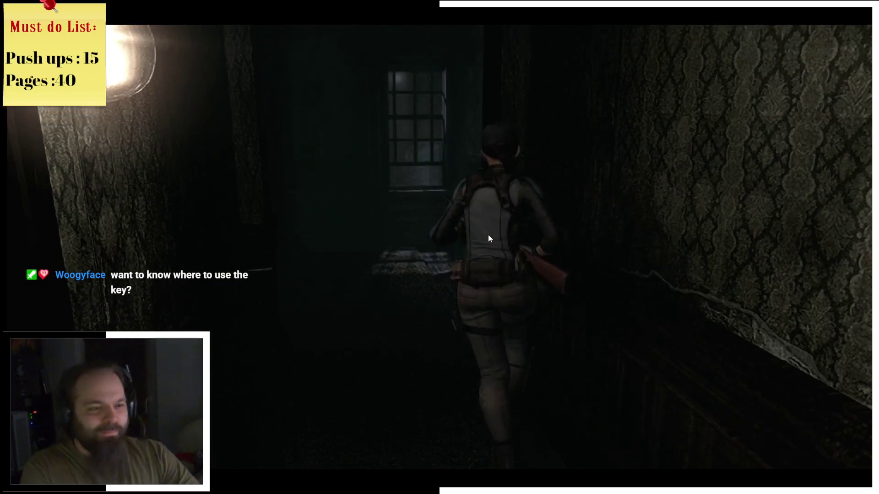
{"action": "key", "text": "w"}
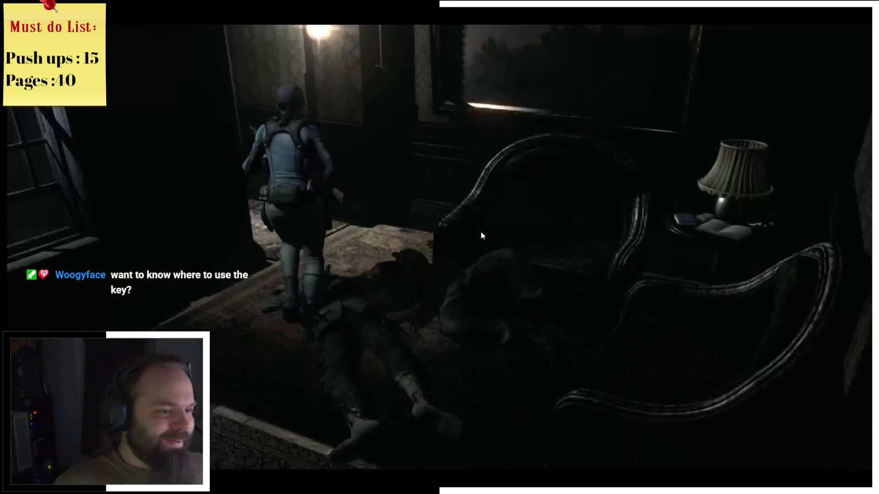
{"action": "key", "text": "e"}
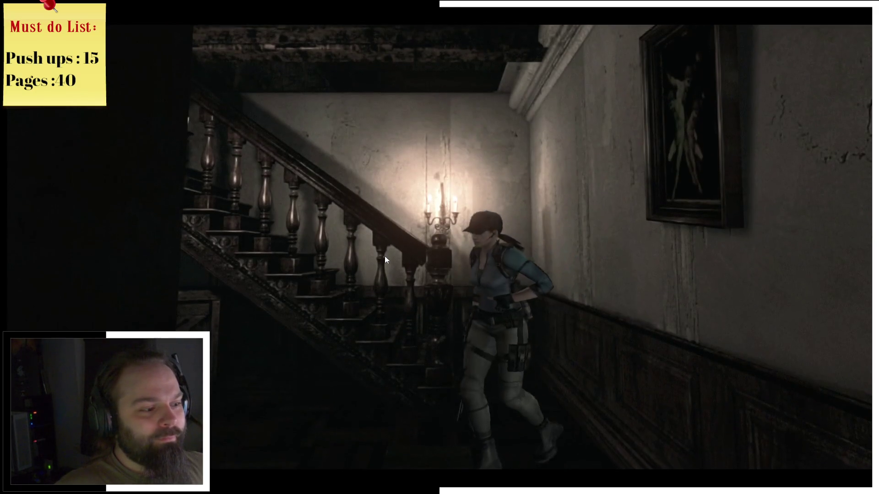
{"action": "key", "text": "m"}
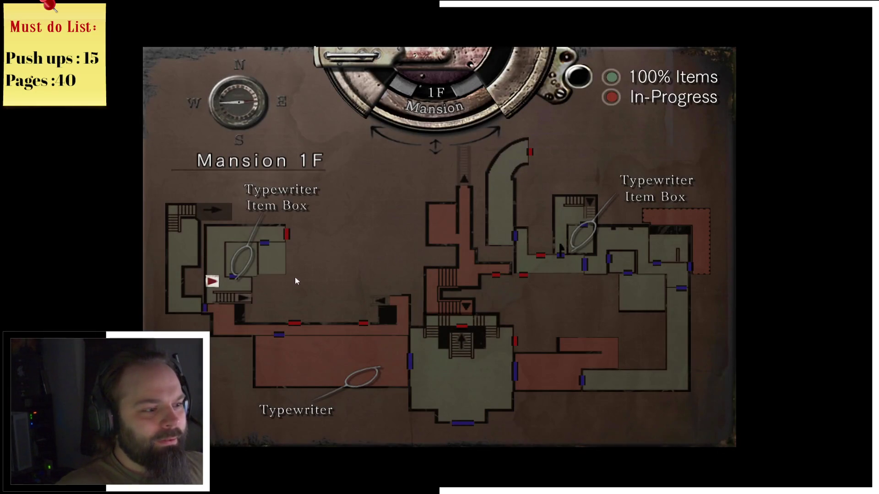
{"action": "key", "text": "m"}
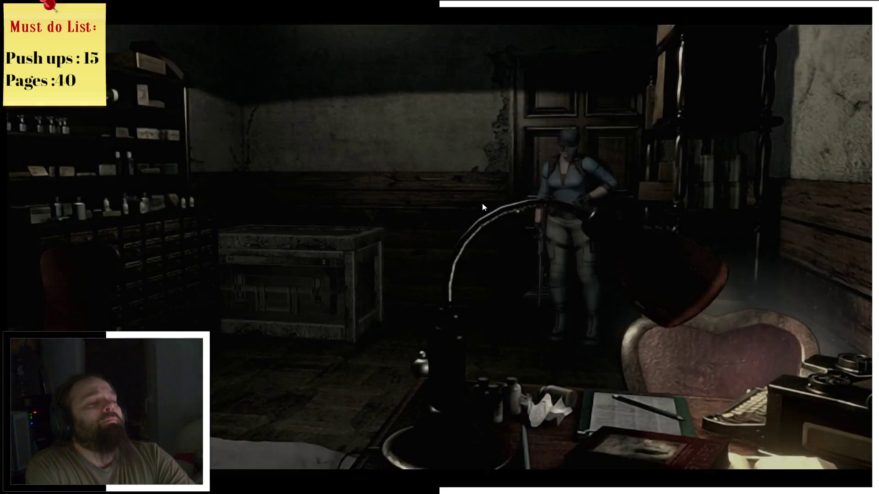
{"action": "key", "text": "a"}
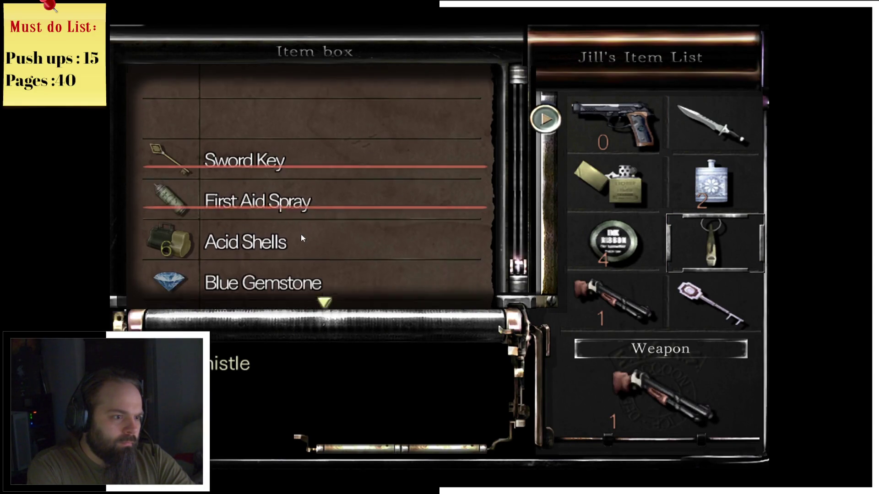
Step: Swap the Dog Whistle into the item box for the First Aid Spray
{"action": "left_click", "coordinate": [330, 195]}
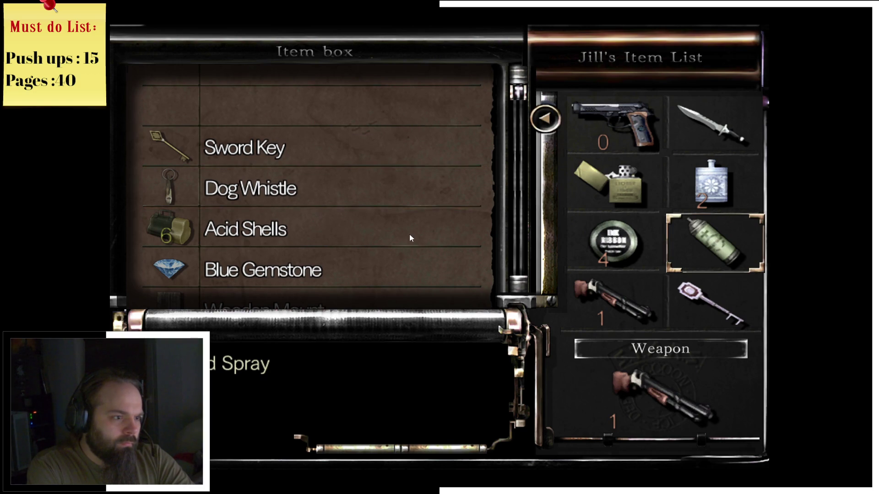
{"action": "right_click", "coordinate": [326, 250]}
{"action": "scroll", "coordinate": [320, 264], "scroll_direction": "down", "scroll_amount": 1}
{"action": "scroll", "coordinate": [355, 253], "scroll_direction": "down", "scroll_amount": 2}
{"action": "scroll", "coordinate": [386, 242], "scroll_direction": "up", "scroll_amount": 2}
{"action": "scroll", "coordinate": [398, 235], "scroll_direction": "up", "scroll_amount": 1}
{"action": "scroll", "coordinate": [407, 231], "scroll_direction": "up", "scroll_amount": 1}
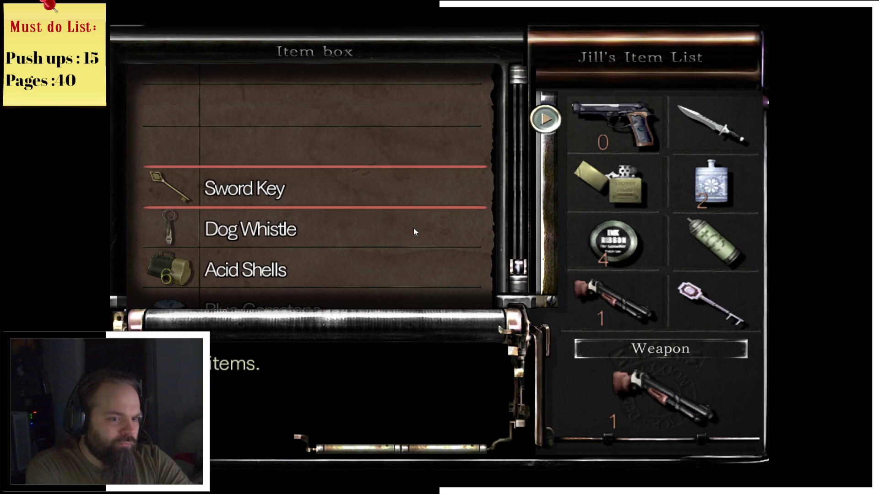
Step: Store the Lighter and the Fuel Canteen in empty item box slots
{"action": "left_click", "coordinate": [468, 208]}
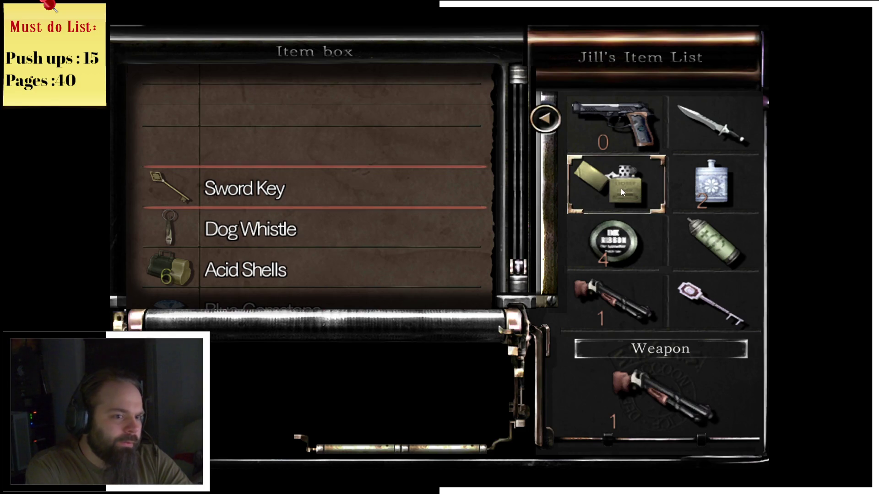
{"action": "left_click", "coordinate": [622, 186]}
{"action": "scroll", "coordinate": [372, 173], "scroll_direction": "up", "scroll_amount": 1}
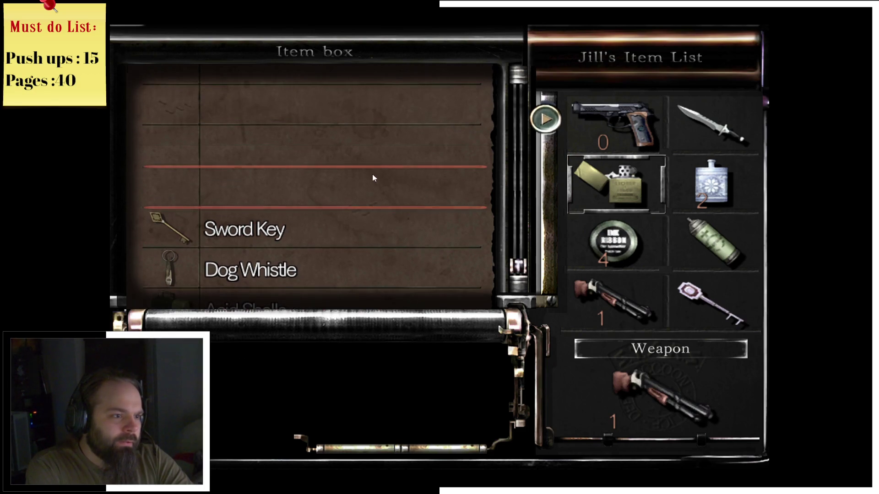
{"action": "left_click", "coordinate": [372, 174]}
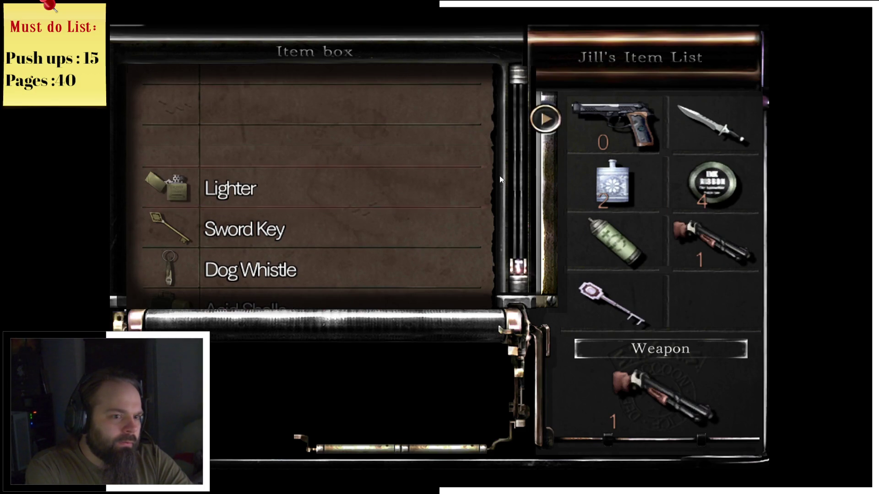
{"action": "scroll", "coordinate": [366, 141], "scroll_direction": "up", "scroll_amount": 1}
{"action": "left_click", "coordinate": [365, 141]}
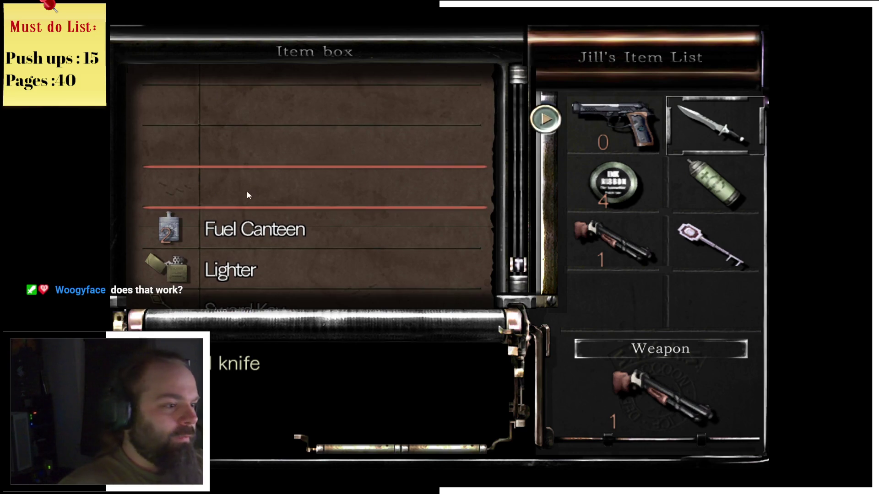
Step: Deposit the Survival knife, withdraw the Fuel Canteen and Lighter, and close the item box
{"action": "left_click", "coordinate": [246, 191]}
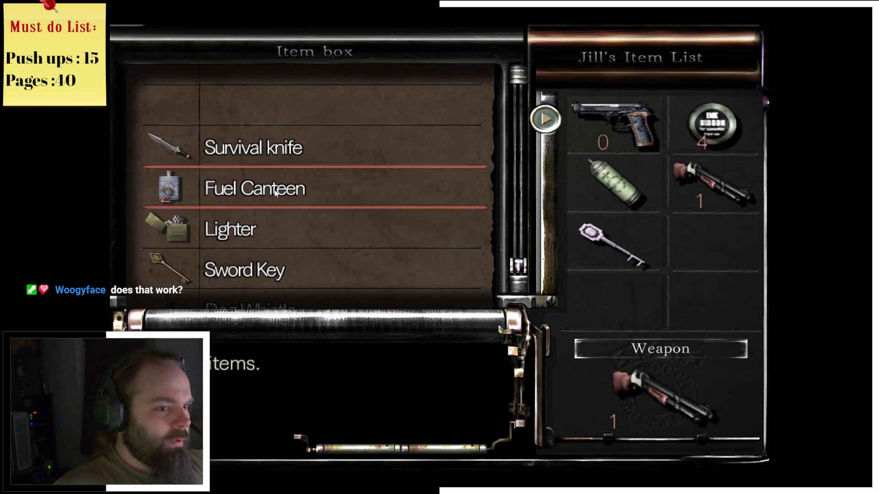
{"action": "left_click", "coordinate": [694, 244]}
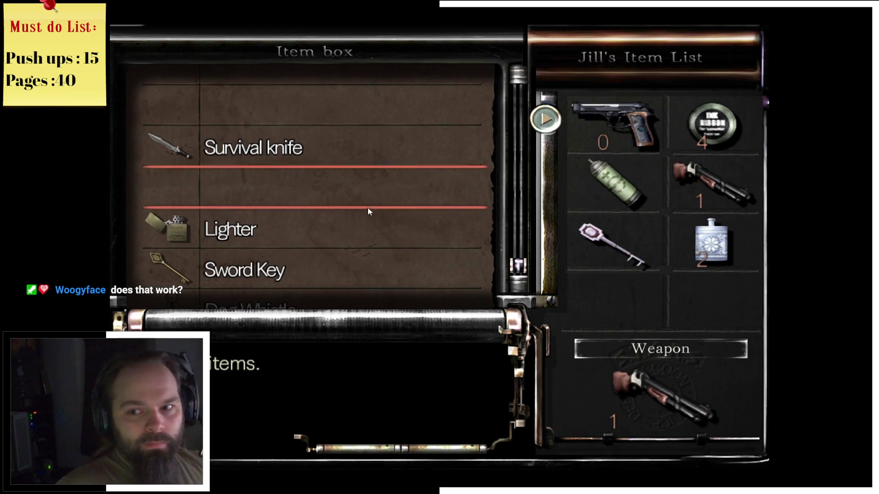
{"action": "scroll", "coordinate": [255, 239], "scroll_direction": "down", "scroll_amount": 1}
{"action": "left_click", "coordinate": [299, 197]}
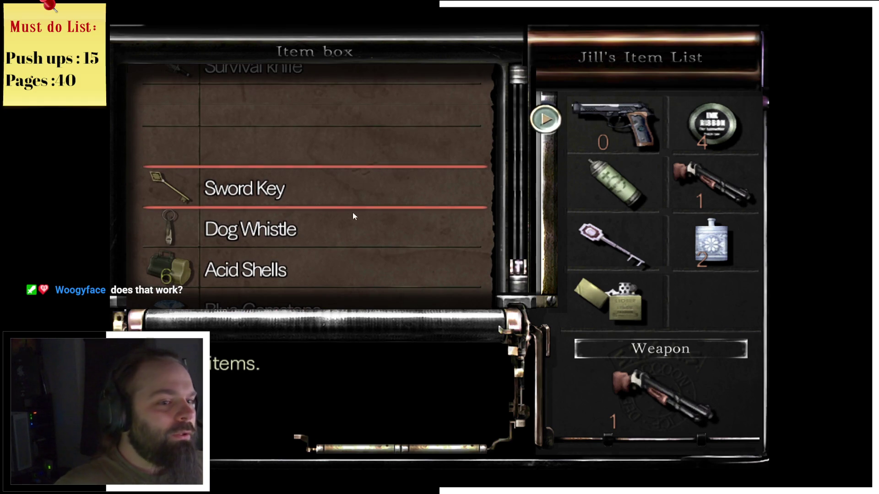
{"action": "key", "text": "Escape"}
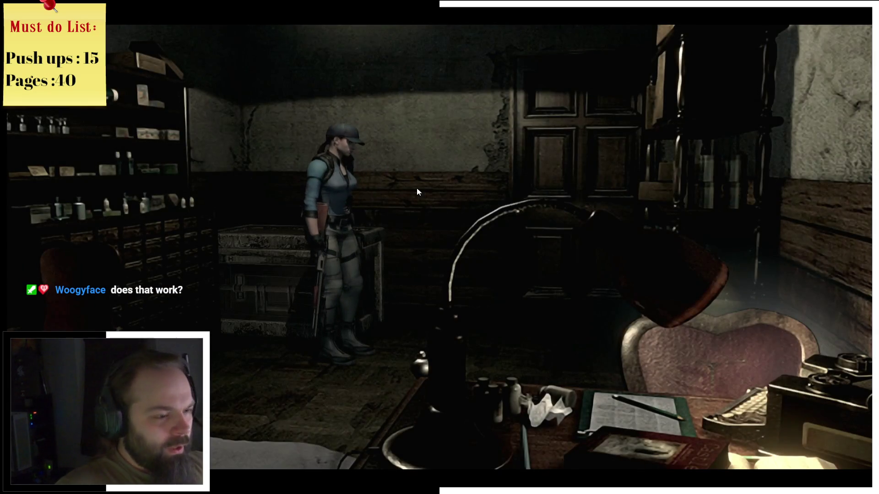
Step: Glance at the Mansion 1F map, then heal Jill with the green spray
{"action": "key", "text": "m"}
{"action": "key", "text": "m"}
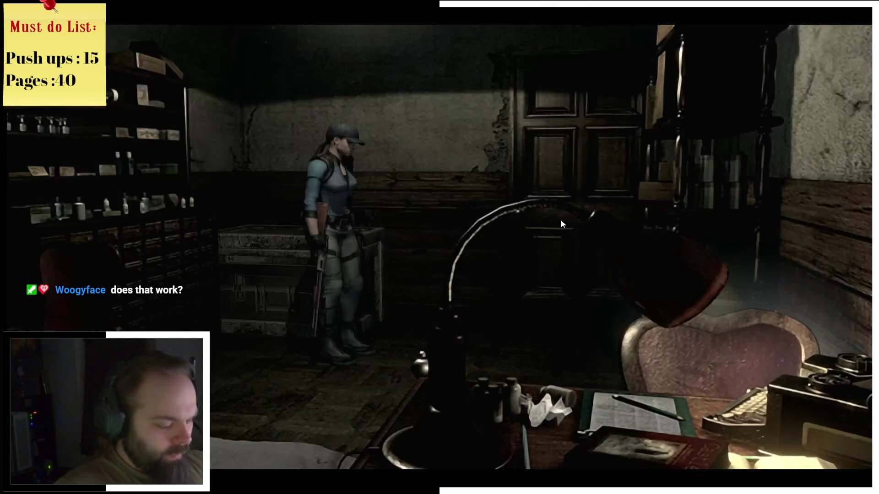
{"action": "key", "text": "Tab"}
{"action": "key", "text": "Return"}
{"action": "key", "text": "Escape"}
{"action": "key", "text": "Tab"}
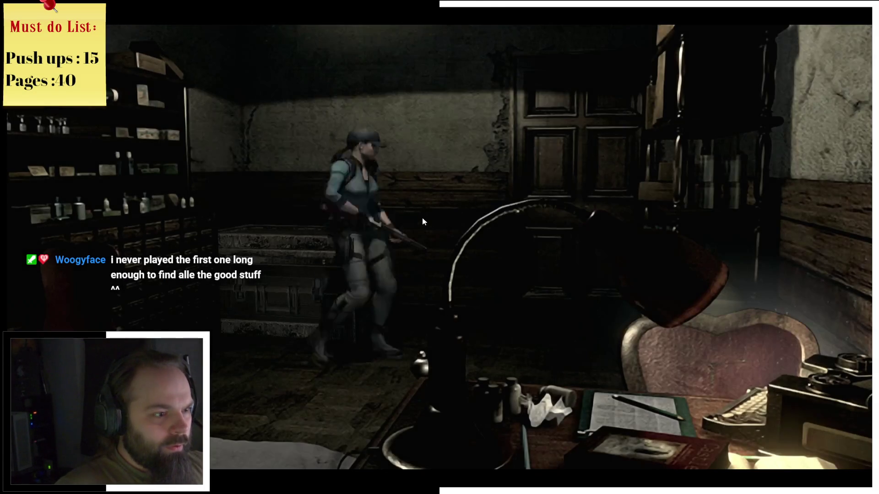
Step: Look through the item box, then close it and return to the office
{"action": "key", "text": "Return"}
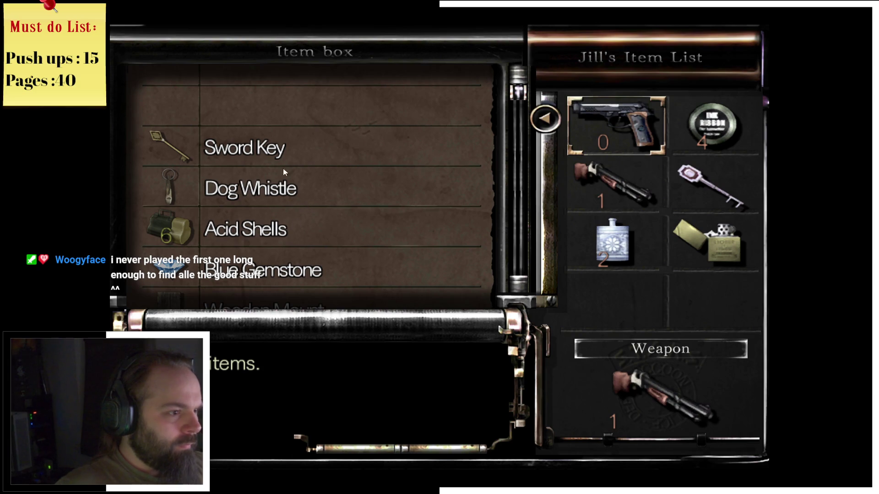
{"action": "scroll", "coordinate": [293, 160], "scroll_direction": "up", "scroll_amount": 1}
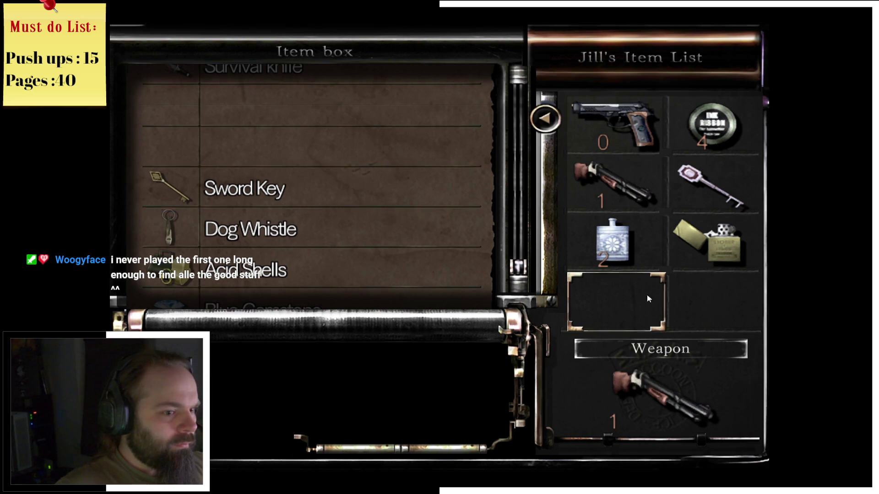
{"action": "key", "text": "Escape"}
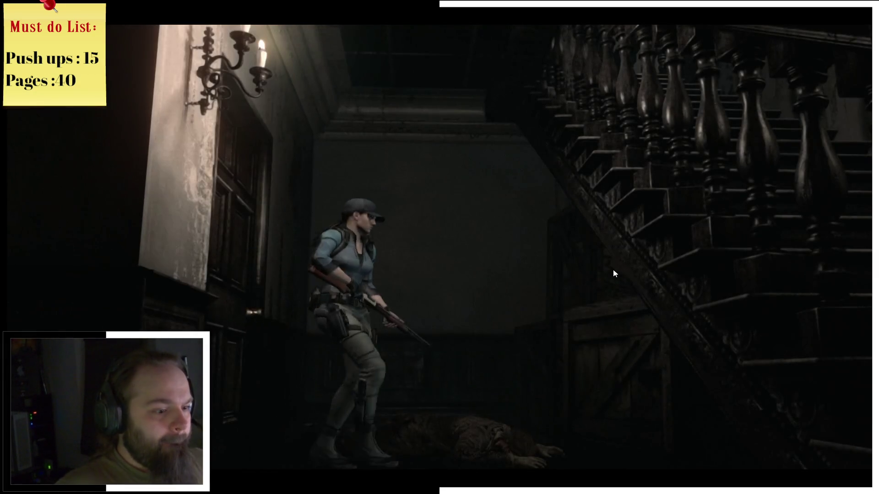
Step: Walk Jill toward the back wall and check the flask in the inventory
{"action": "key", "text": "w"}
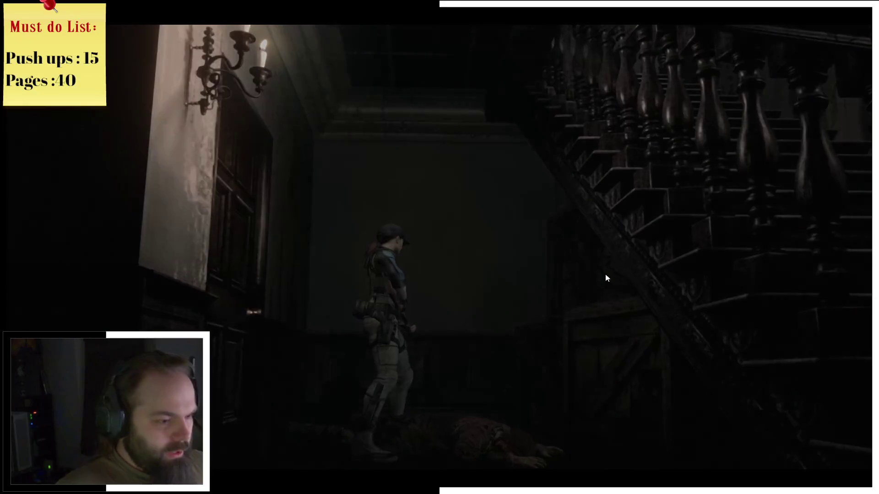
{"action": "key", "text": "Tab"}
{"action": "left_click", "coordinate": [615, 232]}
{"action": "key", "text": "Tab"}
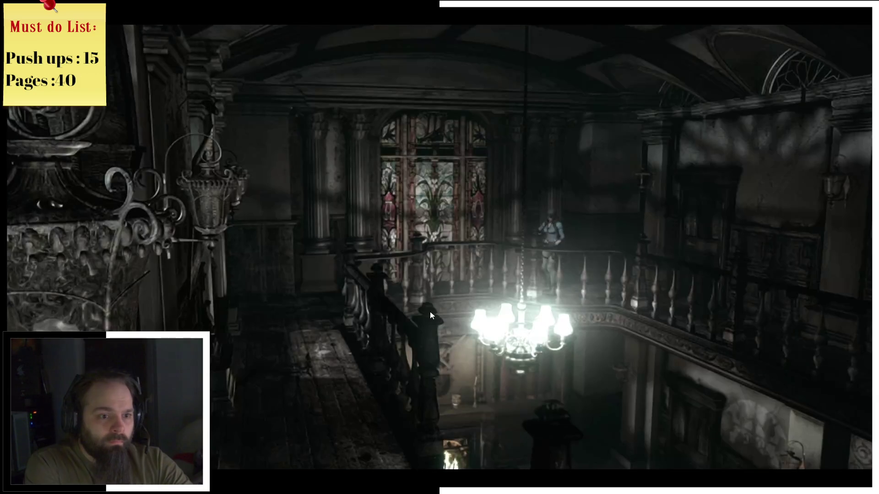
Step: After crossing the balcony, check the Mansion 2F map and enter the door
{"action": "key", "text": "m"}
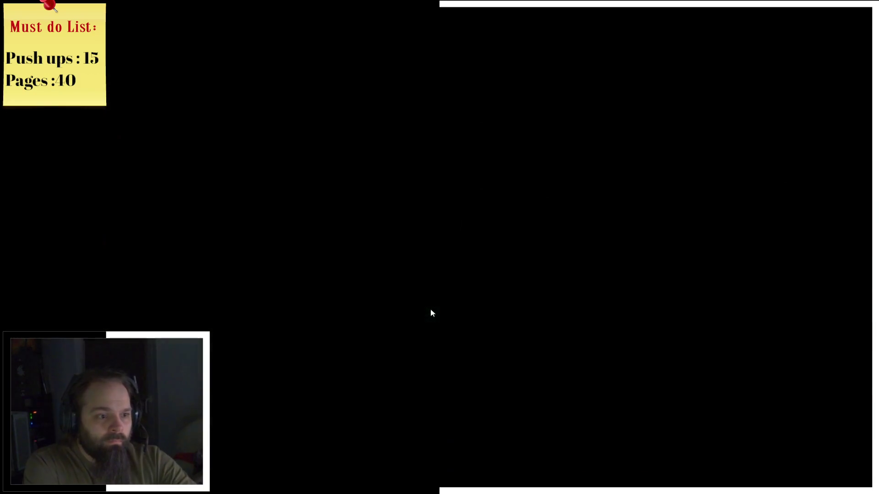
{"action": "key", "text": "m"}
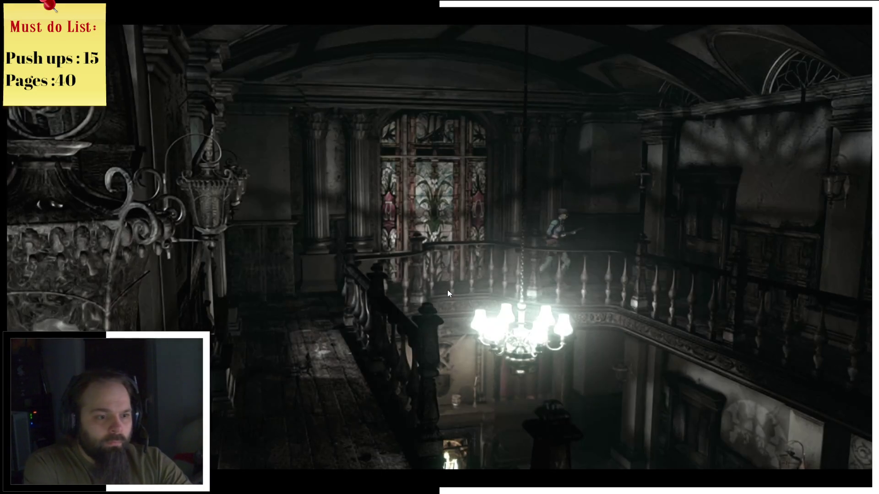
{"action": "key", "text": "Return"}
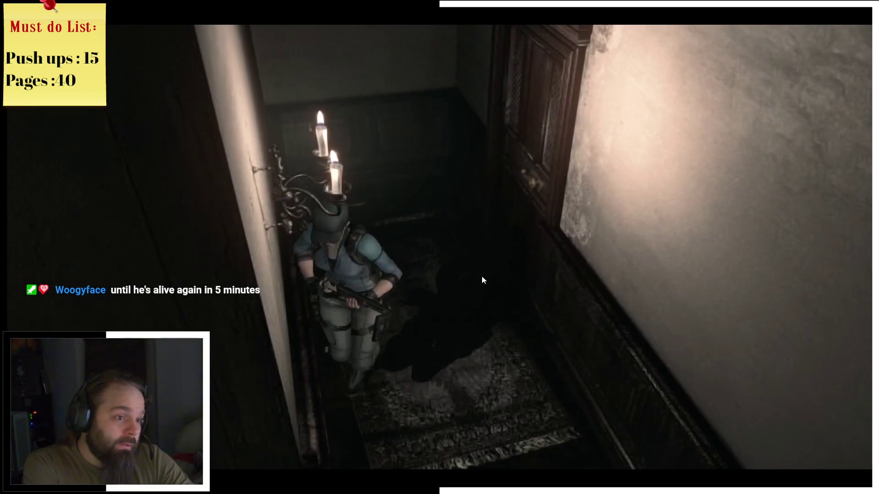
Step: Cross the rug and check the Mansion 2F map repeatedly, then run along the railing
{"action": "key", "text": "w"}
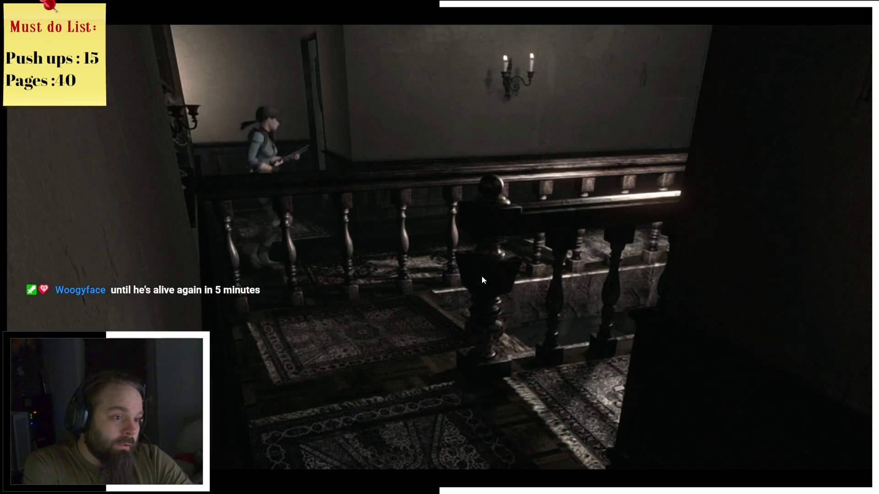
{"action": "key", "text": "m"}
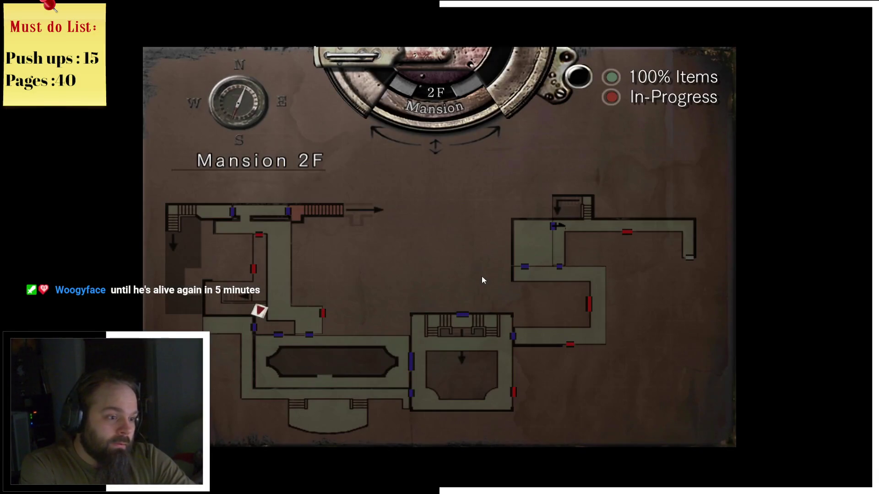
{"action": "key", "text": "m"}
{"action": "key", "text": "m"}
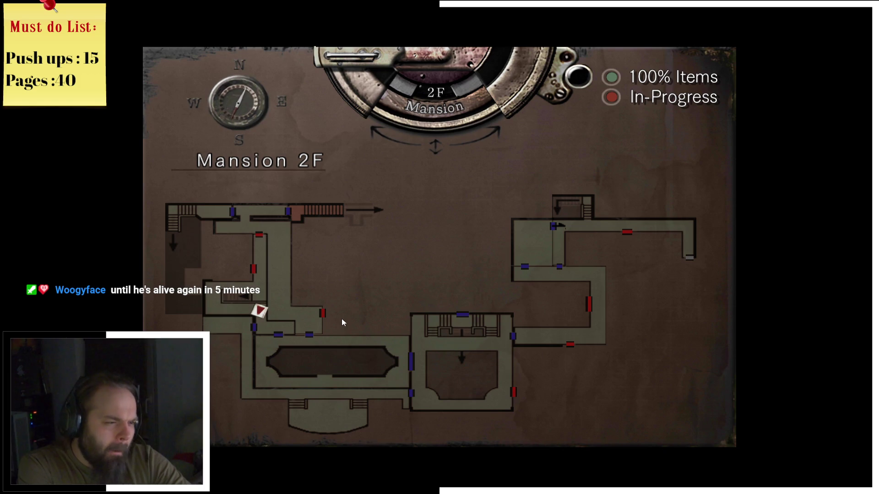
{"action": "key", "text": "m"}
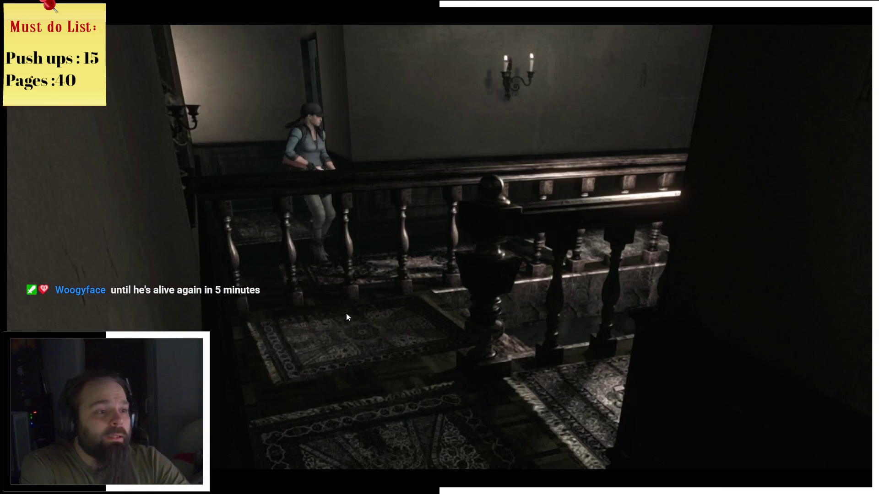
{"action": "key", "text": "m"}
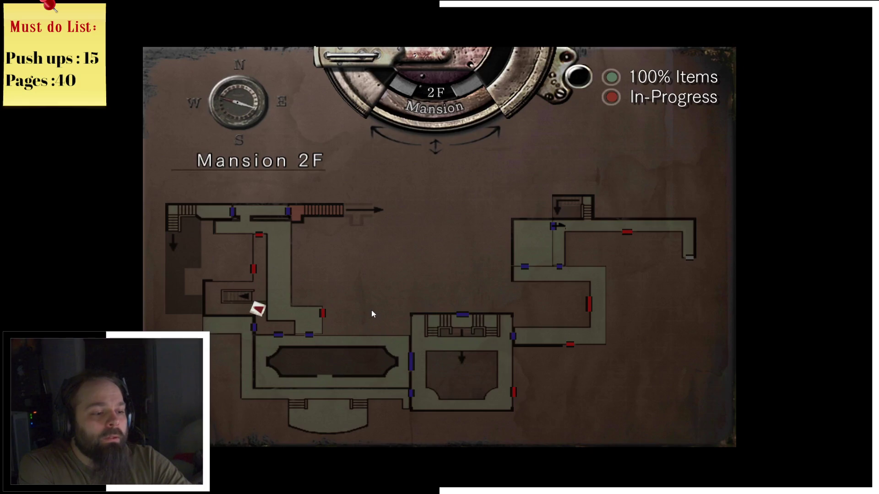
{"action": "key", "text": "m"}
{"action": "key", "text": "w"}
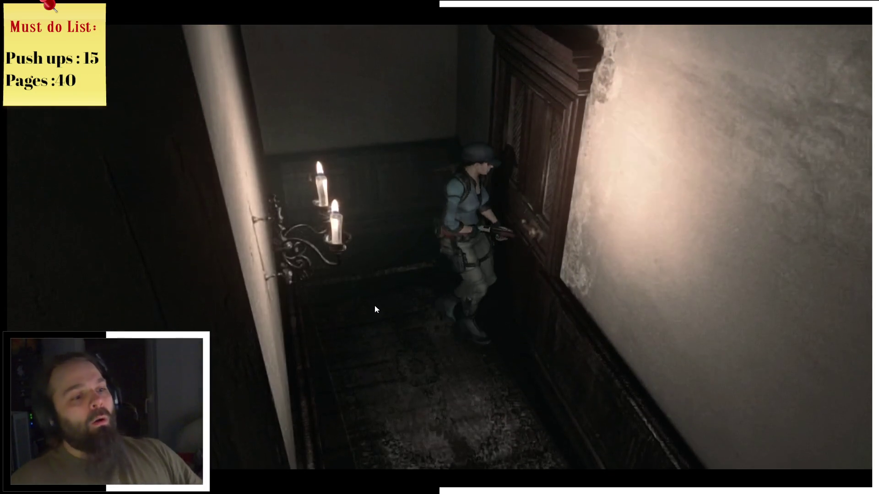
Step: Run to the right-hand door and through the balcony door, where Jill dies
{"action": "key", "text": "e"}
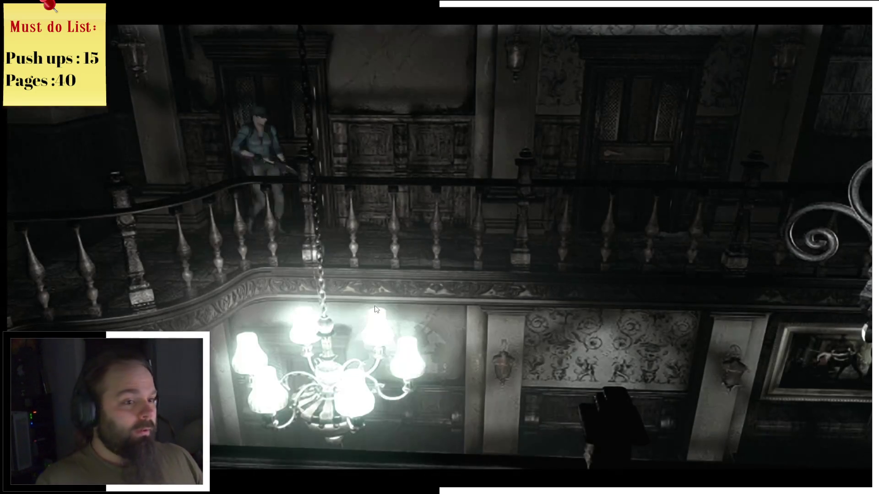
{"action": "key", "text": "Return"}
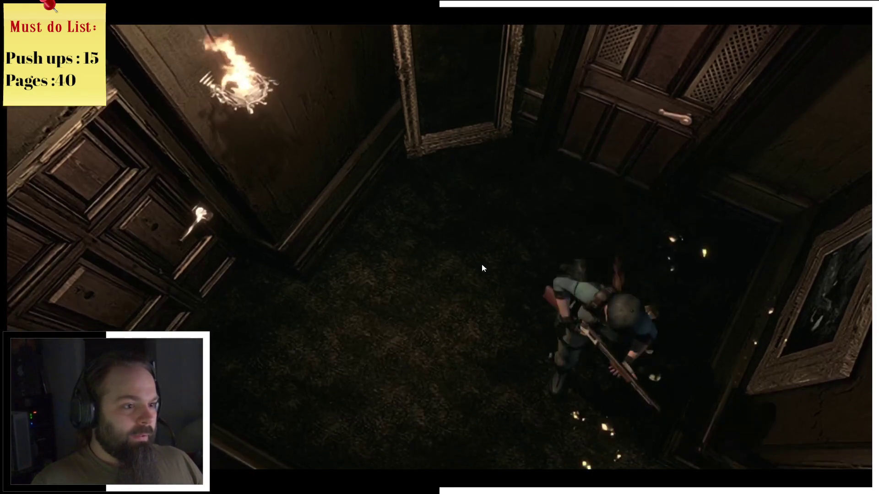
{"action": "key", "text": "m"}
{"action": "key", "text": "m"}
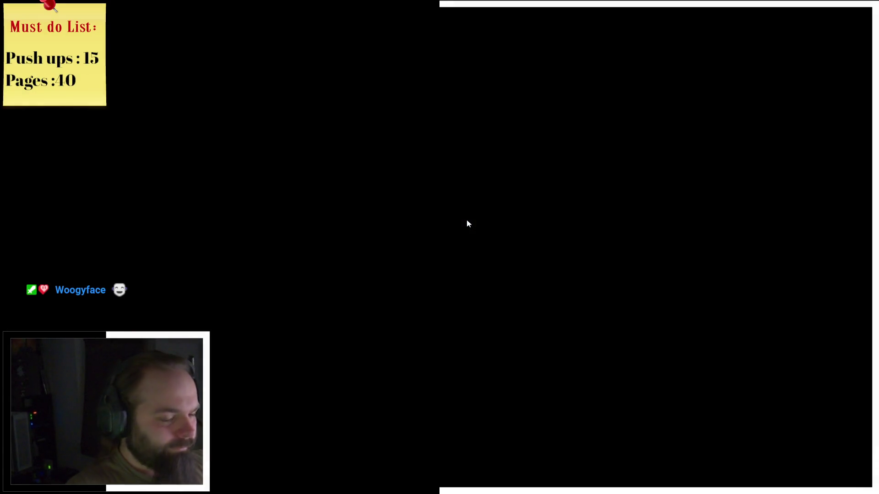
Step: Load the save from the title menu and open the inventory: condition Fine, shotgun with 6 shells
{"action": "key", "text": "Return"}
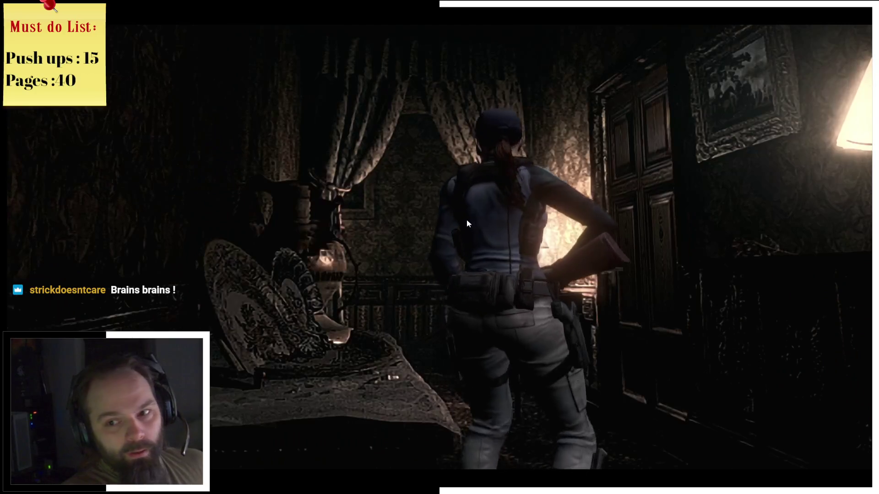
{"action": "key", "text": "Tab"}
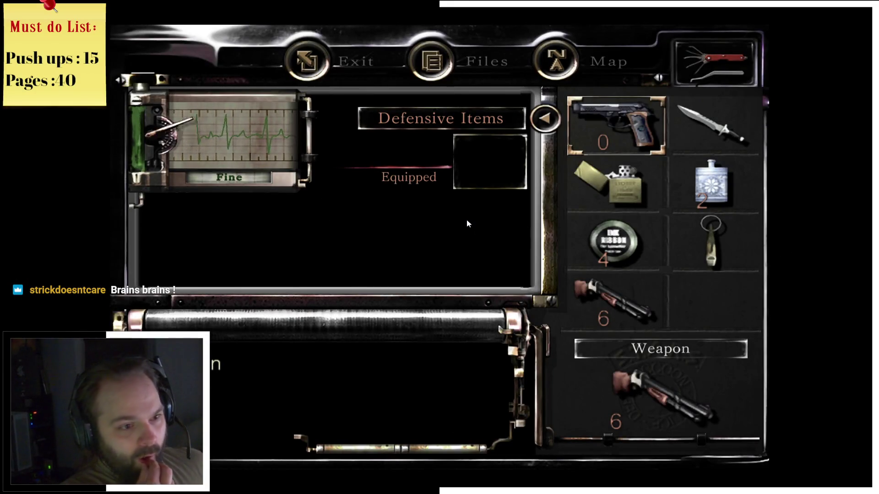
Step: View the Mansion 2F map, then walk Jill from the bedroom upstairs and through the door
{"action": "key", "text": "Tab"}
{"action": "key", "text": "m"}
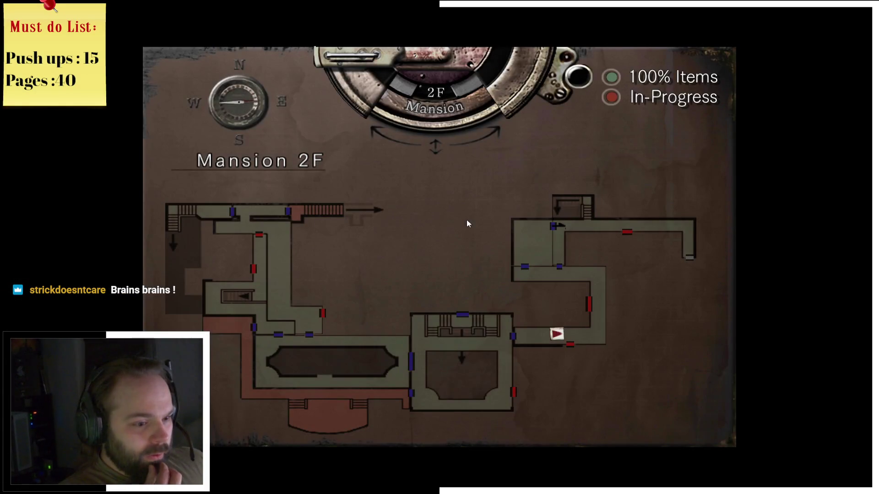
{"action": "key", "text": "m"}
{"action": "key", "text": "w"}
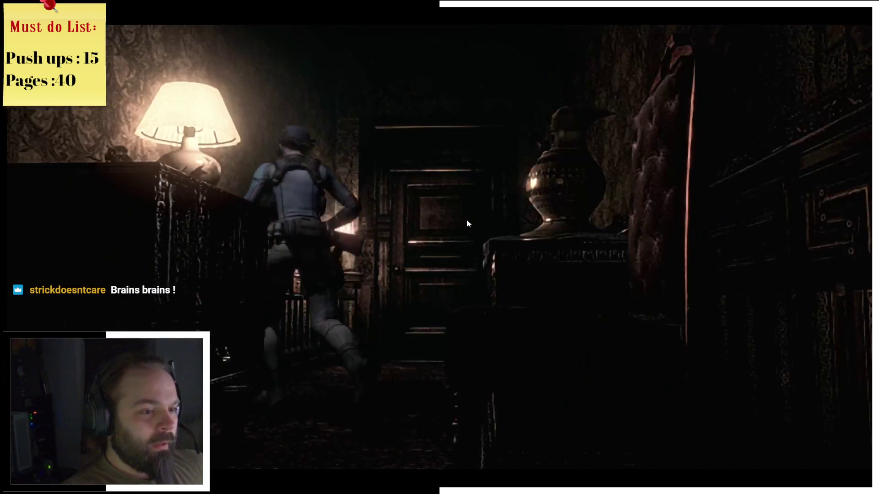
{"action": "key", "text": "space"}
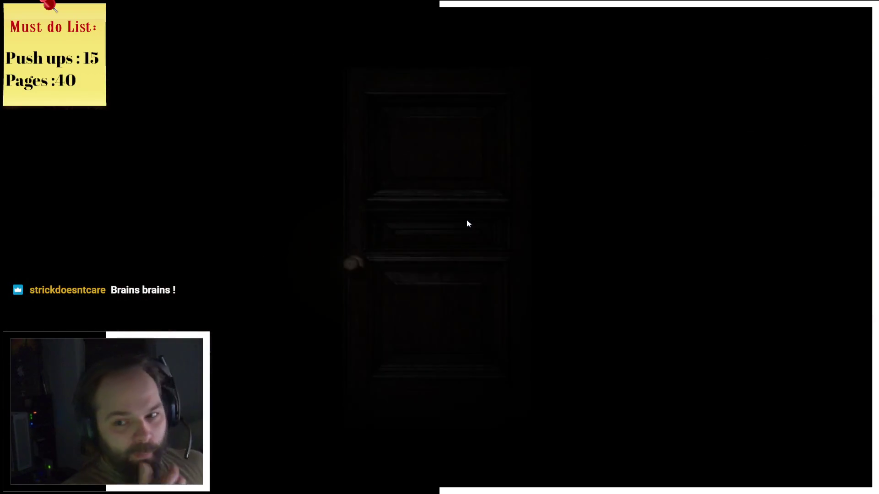